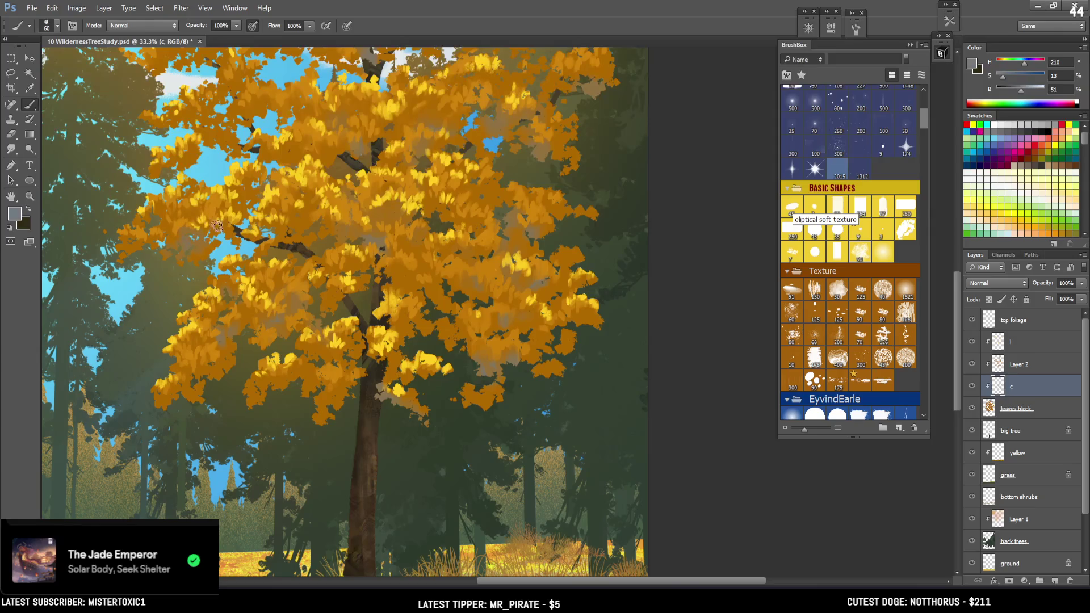
Paint muted grey-brown leaf dabs into the top of the golden tree's crown
mouse_move(392, 214)
left_mouse_down()
mouse_move(479, 192)
mouse_move(461, 189)
mouse_move(471, 188)
mouse_move(423, 112)
mouse_move(441, 93)
left_mouse_up()
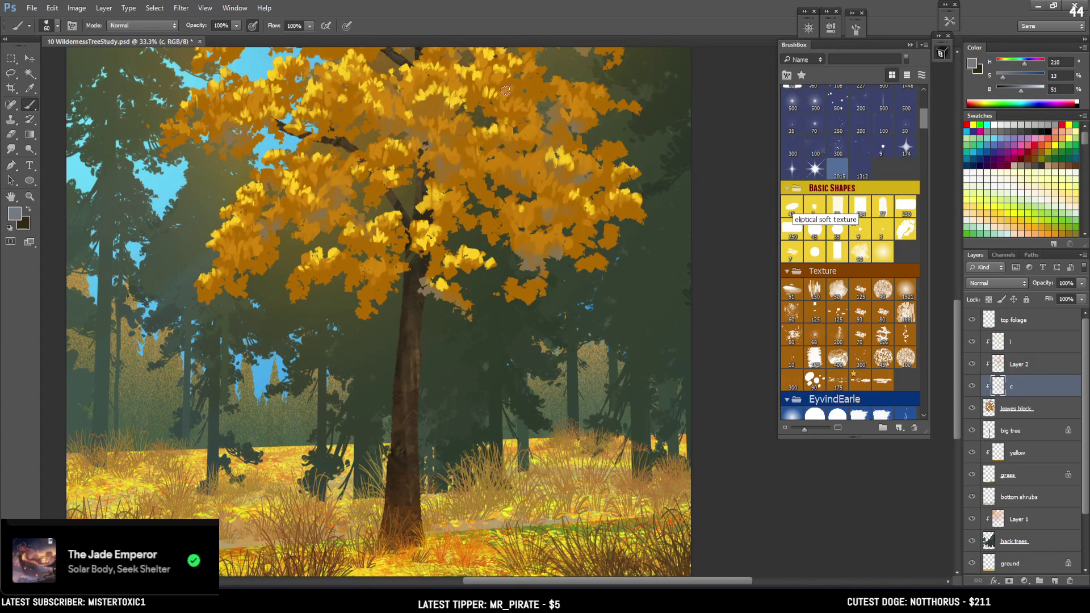
scroll(527, 111, "up", 5)
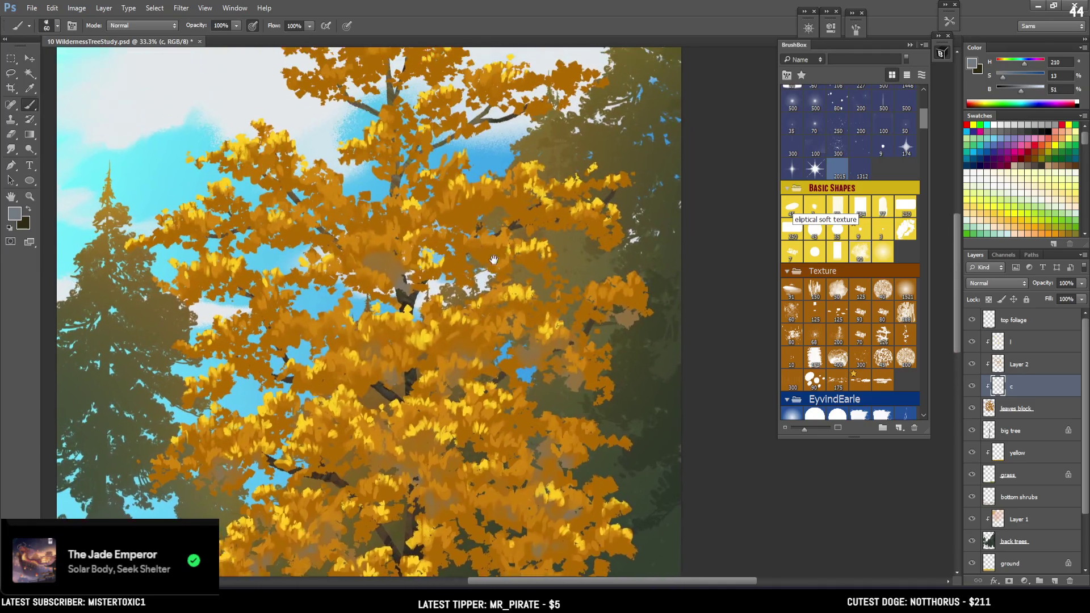
left_click_drag(494, 259, 500, 416)
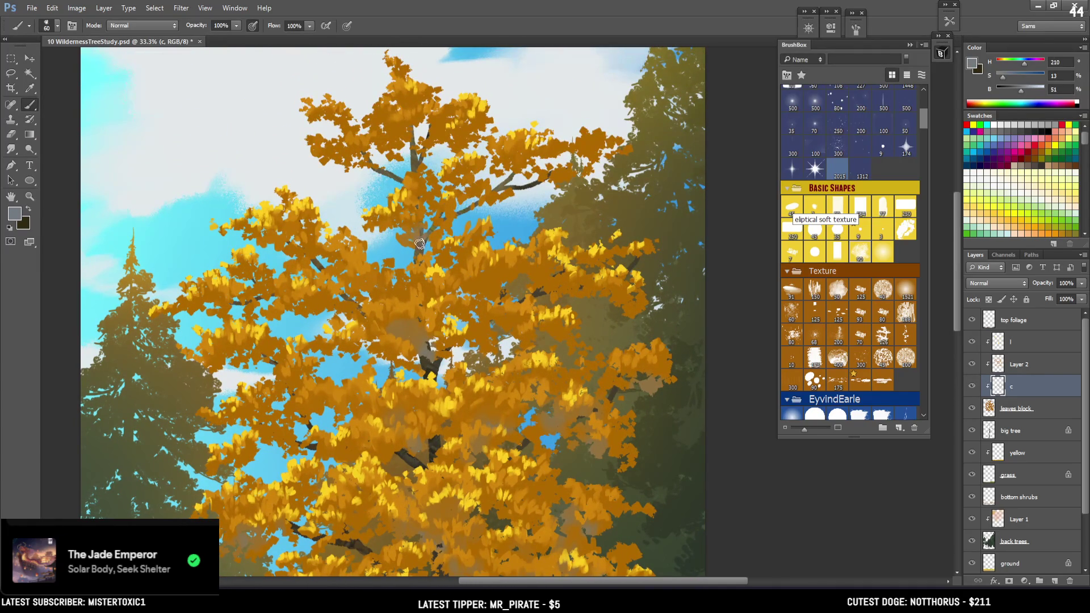
key("e")
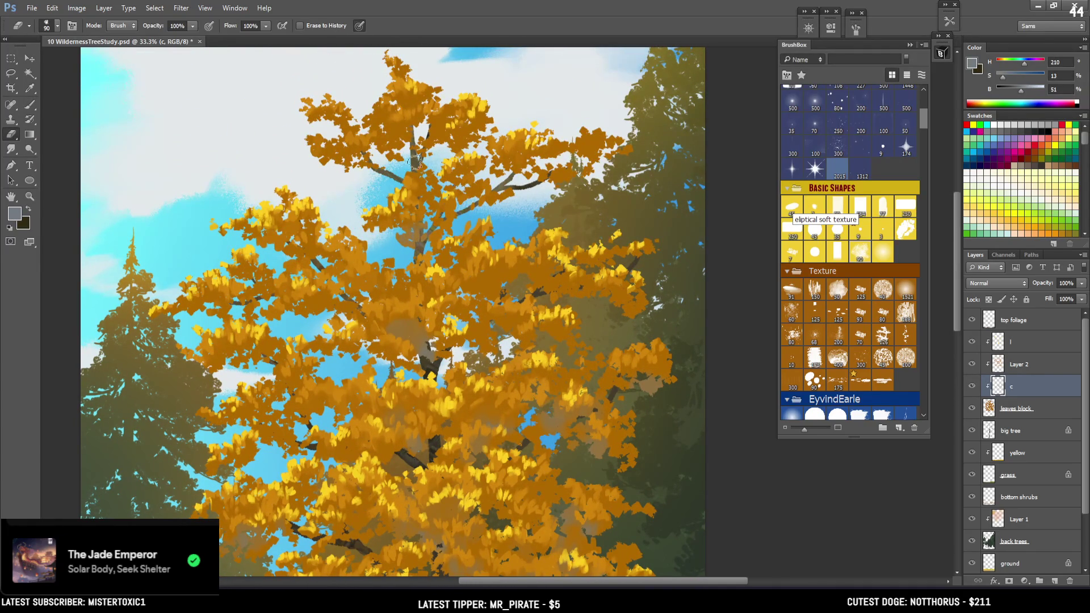
key("b")
mouse_move(389, 127)
left_mouse_down()
mouse_move(380, 105)
mouse_move(374, 114)
mouse_move(426, 117)
mouse_move(385, 114)
mouse_move(434, 129)
mouse_move(437, 142)
mouse_move(420, 146)
left_mouse_up()
key("e")
key("b")
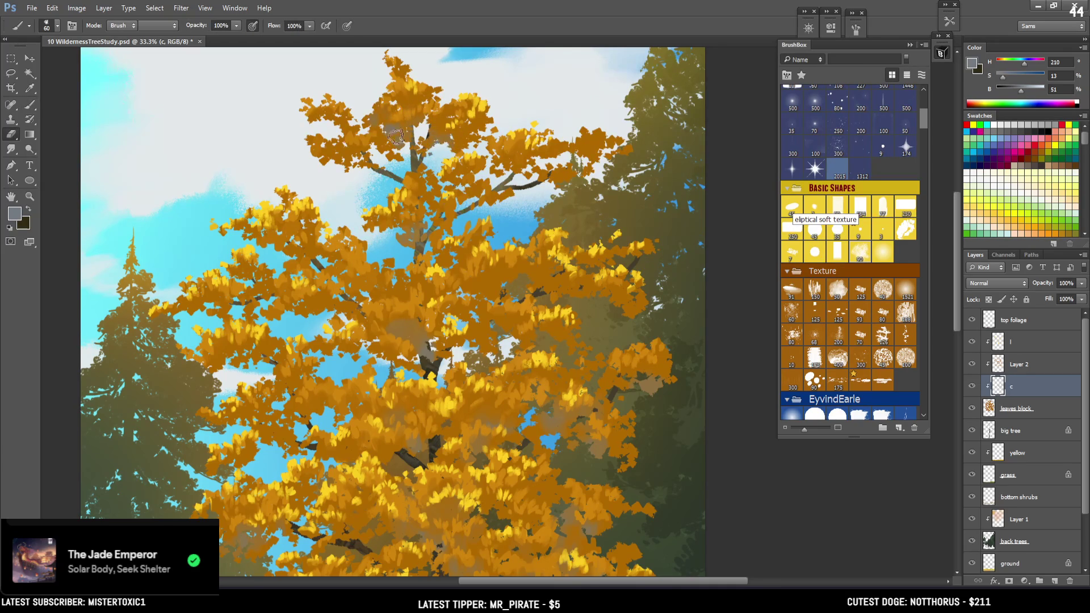
key("b")
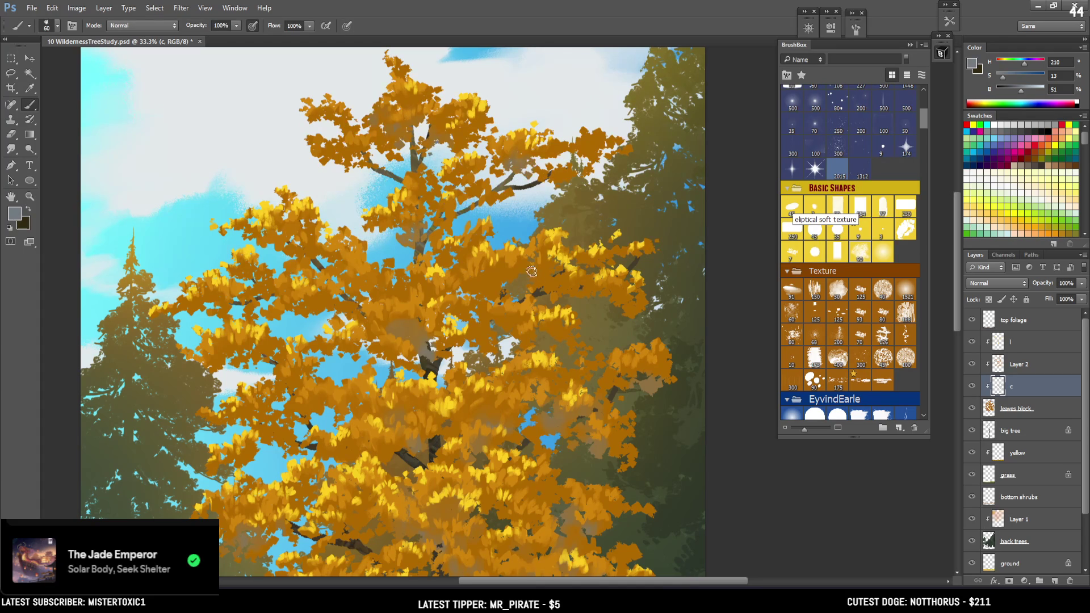
Clean up the crown edges with a smaller brush and eraser, then view the whole painting
key("e")
left_click_drag(545, 271, 522, 129)
key("b")
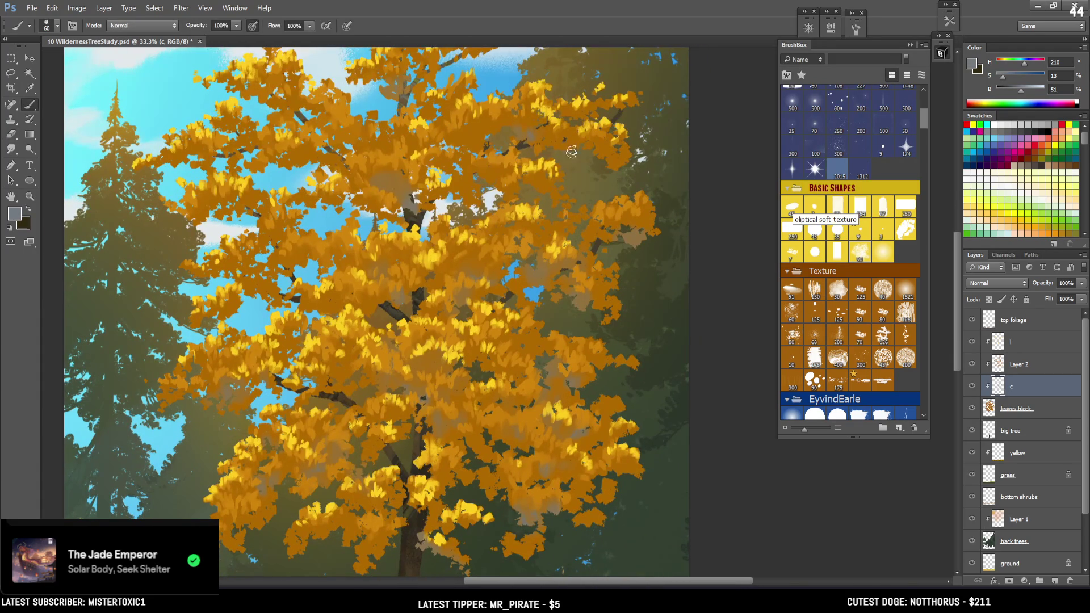
key("bracketleft")
key("e")
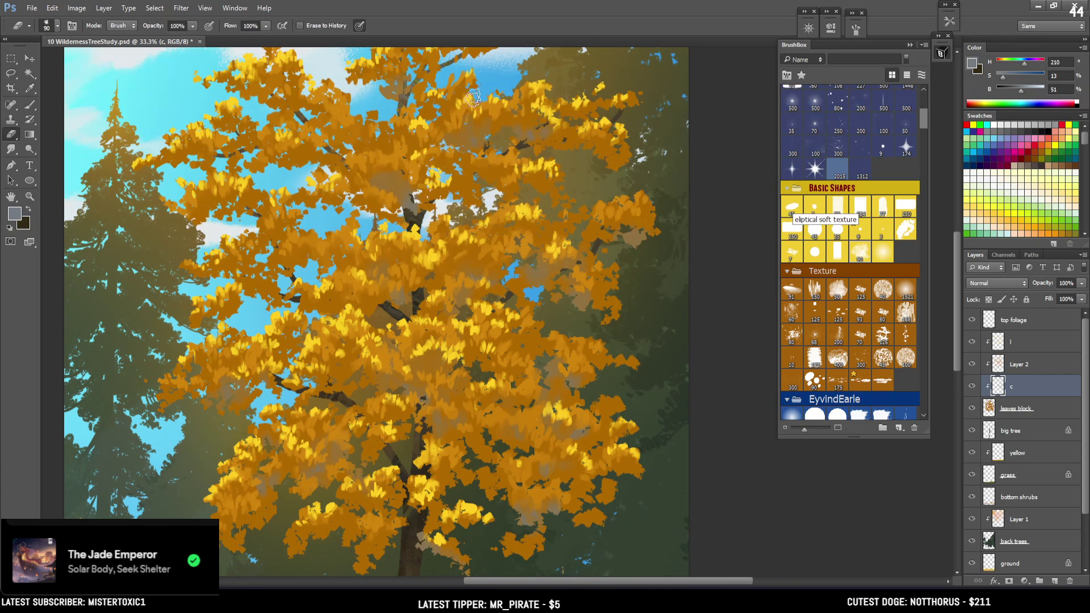
key("ctrl+minus")
key("ctrl+minus")
key("bracketleft")
key("bracketleft")
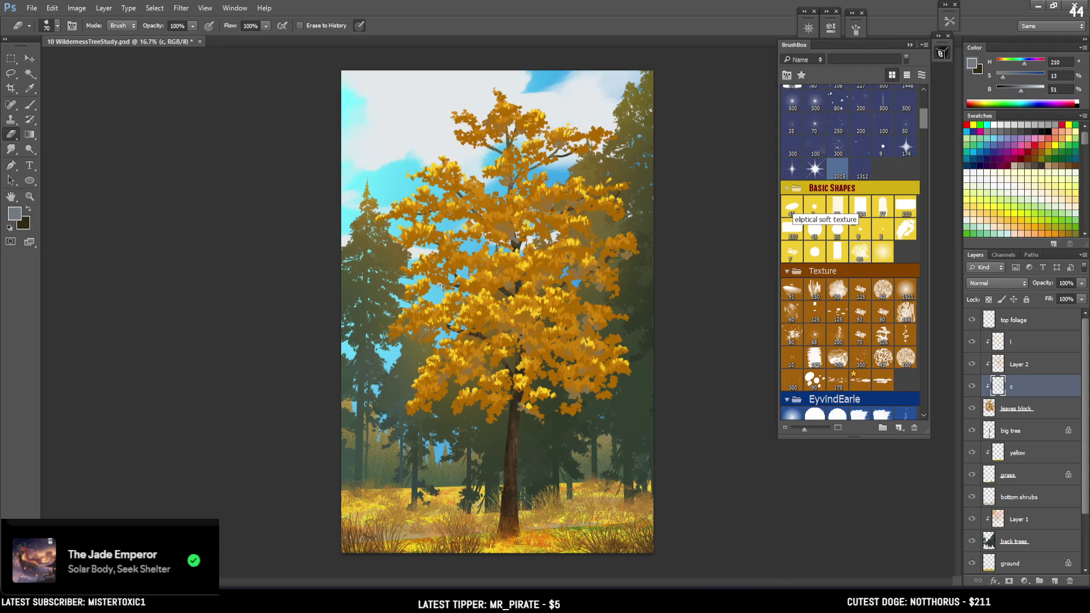
key("b")
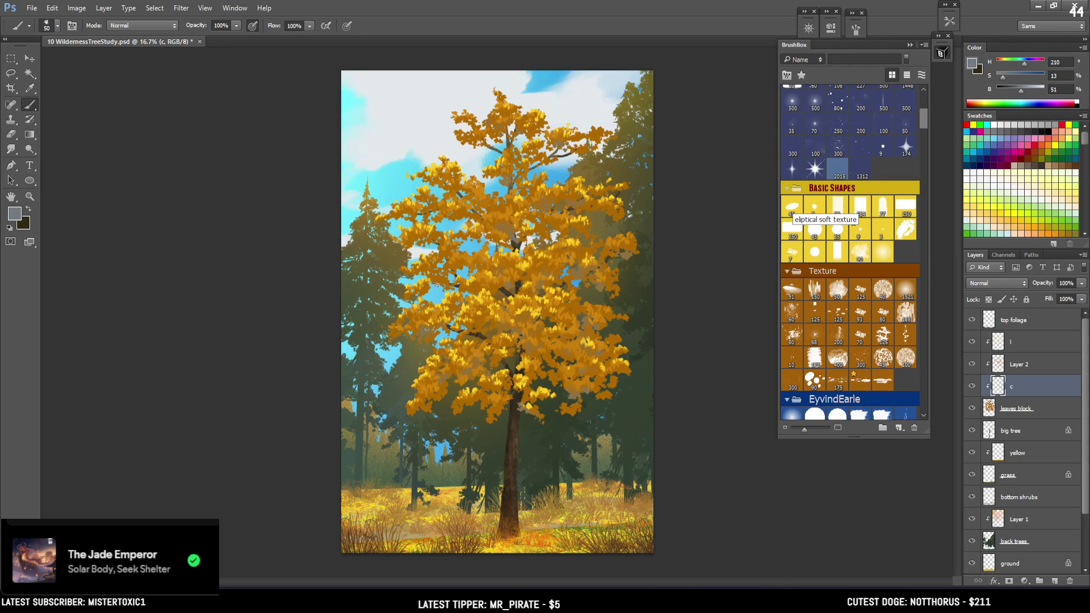
key("bracketright")
key("ctrl+plus")
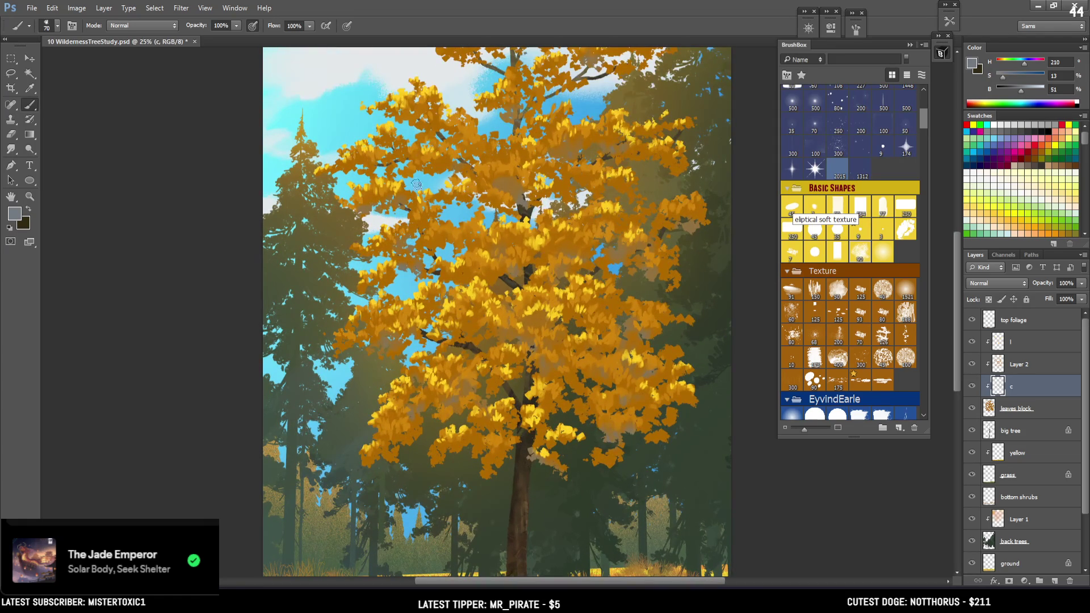
mouse_move(359, 263)
left_mouse_down()
mouse_move(311, 169)
mouse_move(327, 169)
left_mouse_up()
key("bracketleft")
key("bracketleft")
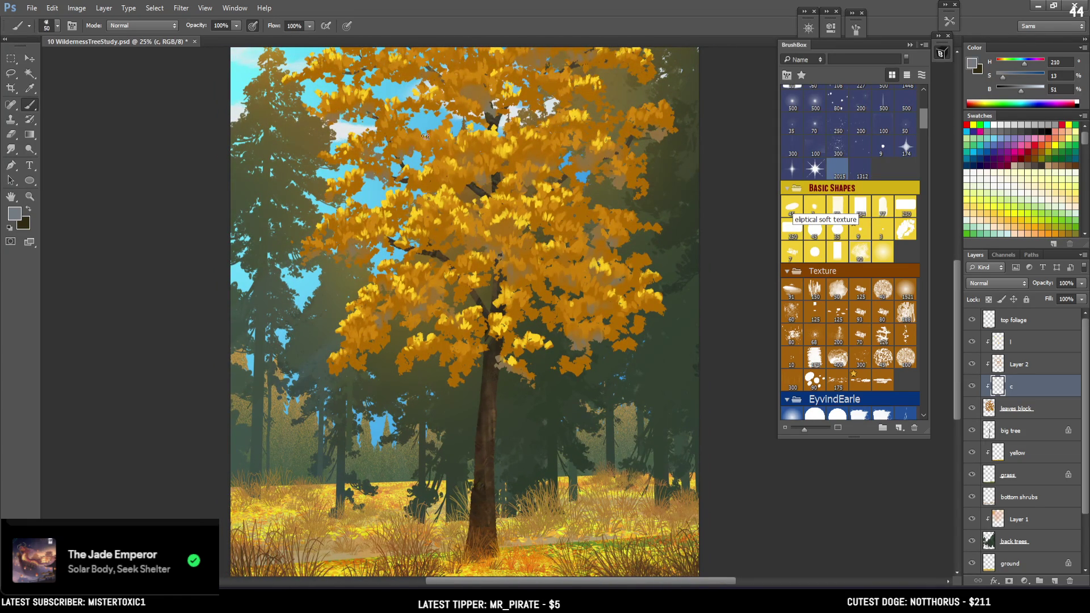
key("bracketright")
key("bracketright")
key("bracketright")
key("bracketright")
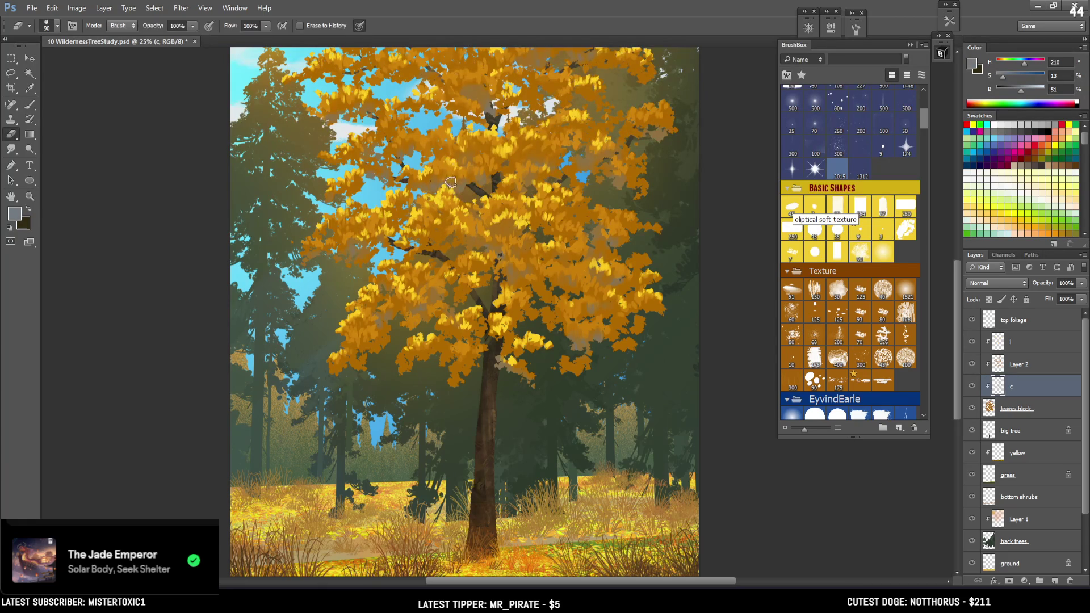
key("bracketleft")
mouse_move(401, 77)
left_mouse_down()
mouse_move(357, 111)
mouse_move(391, 158)
mouse_move(386, 176)
left_mouse_up()
key("bracketleft")
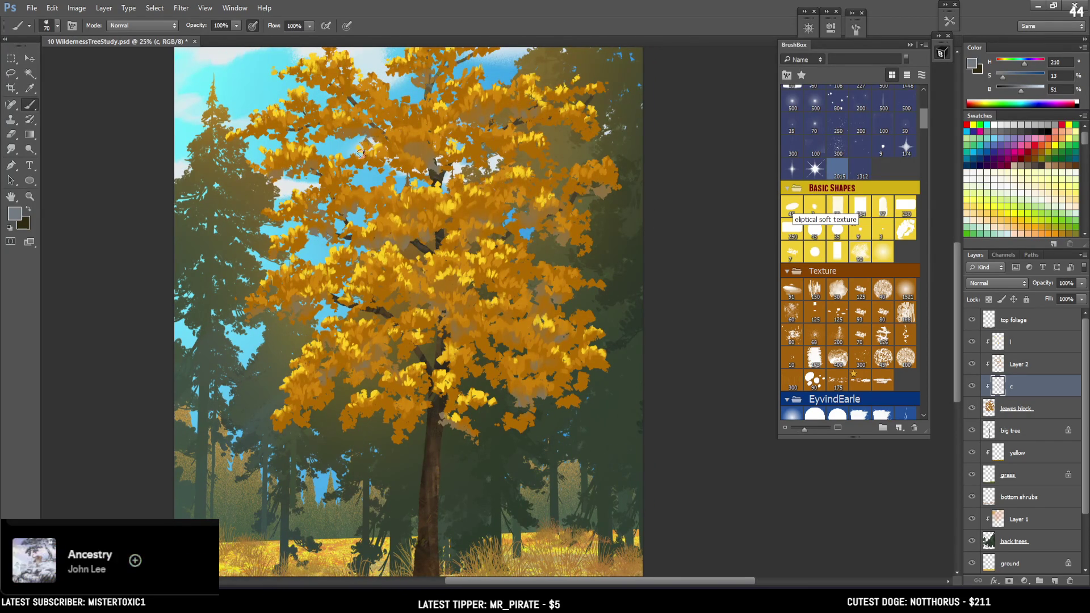
key("e")
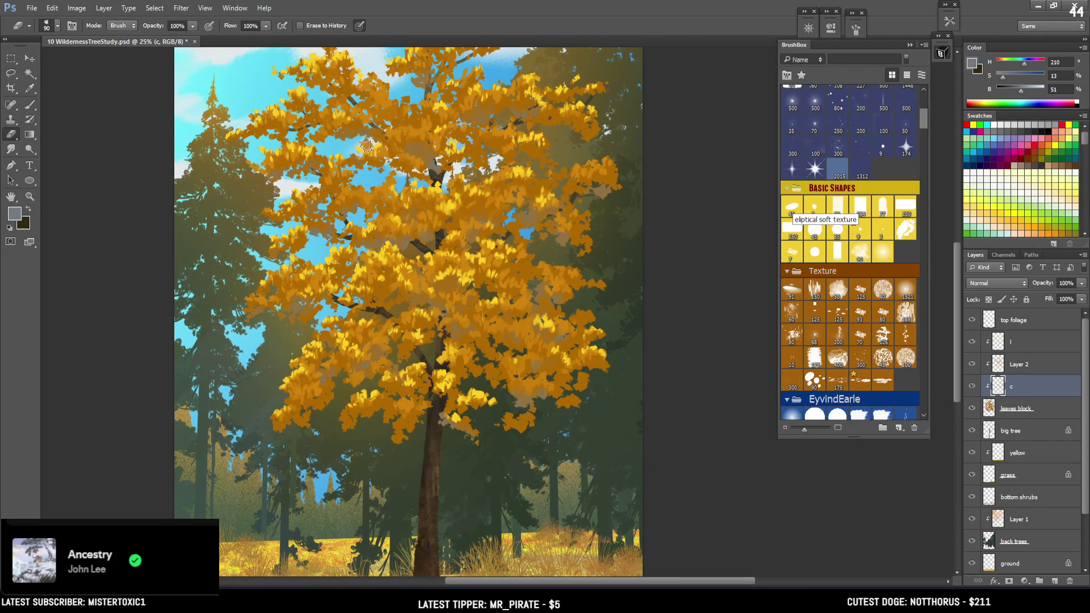
key("b")
key("bracketleft")
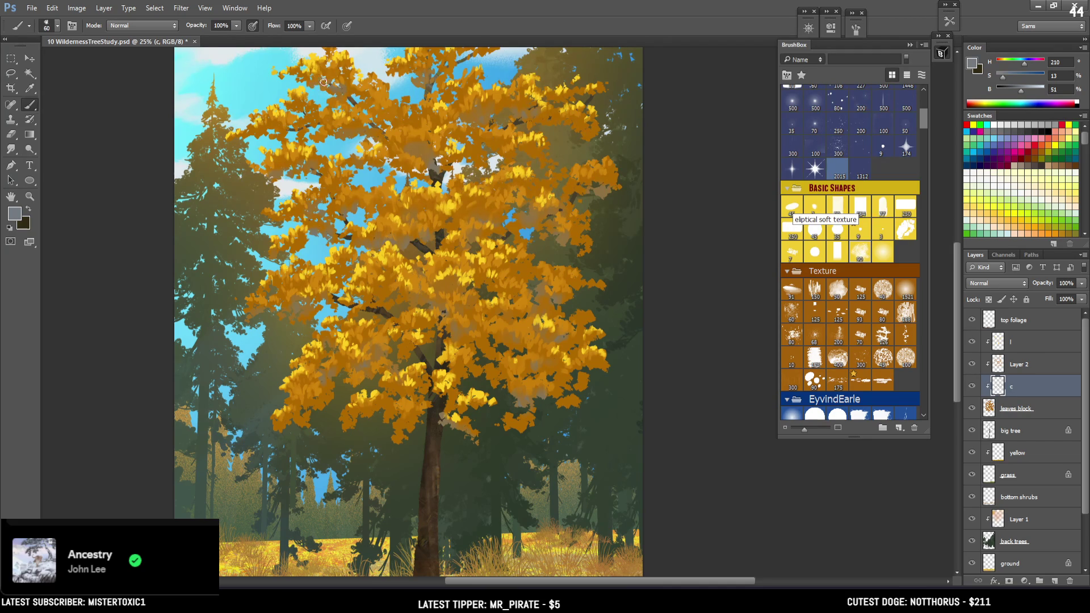
key("e")
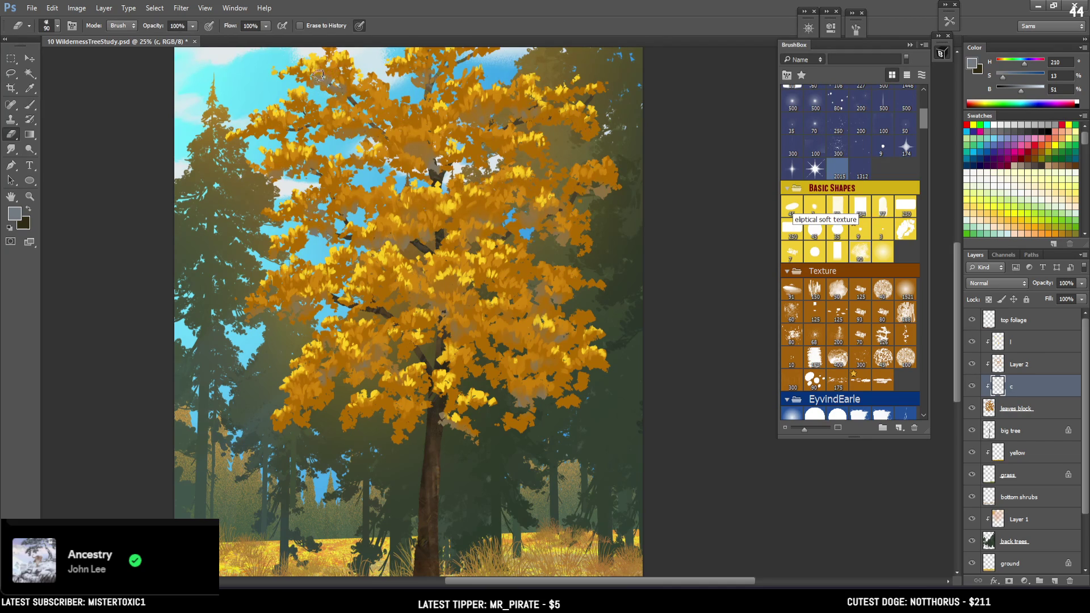
key("b")
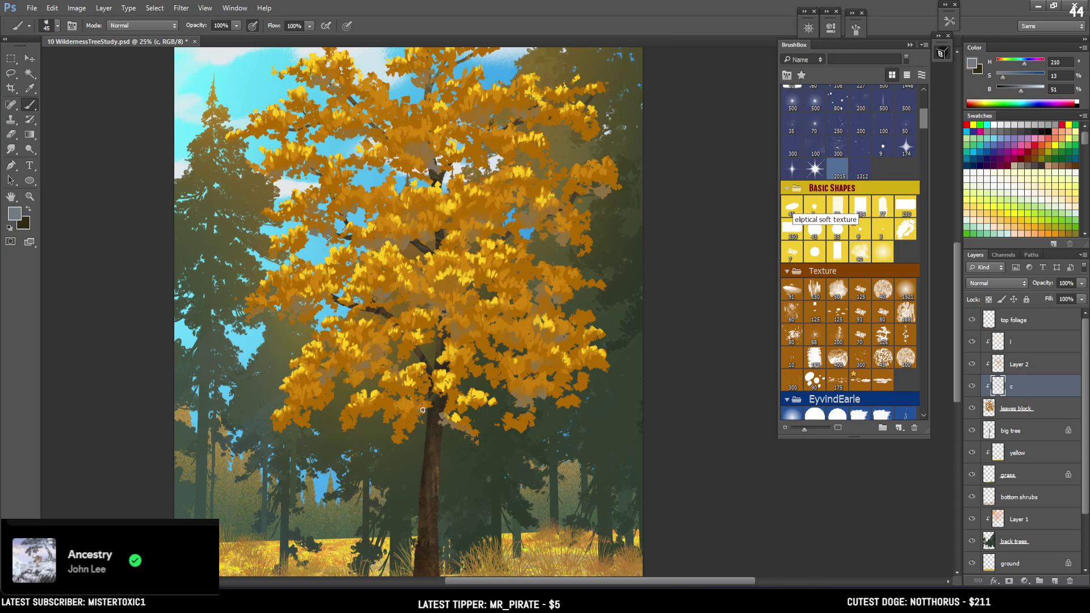
left_click_drag(443, 347, 413, 308)
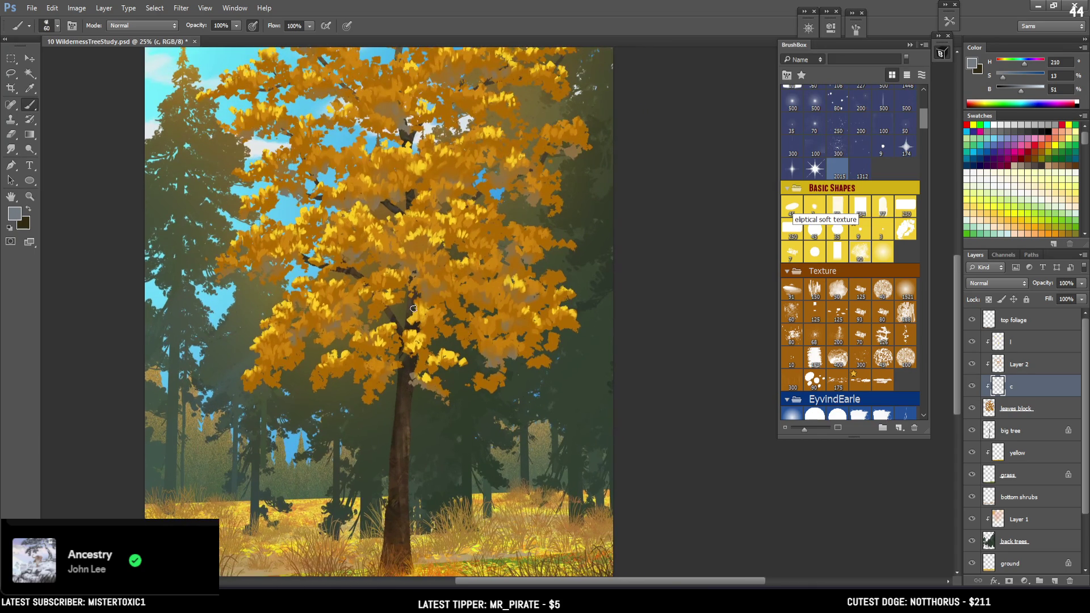
Toggle Layer 2's visibility to compare the foliage, then rename it to m
left_click(1015, 366)
left_click(973, 366)
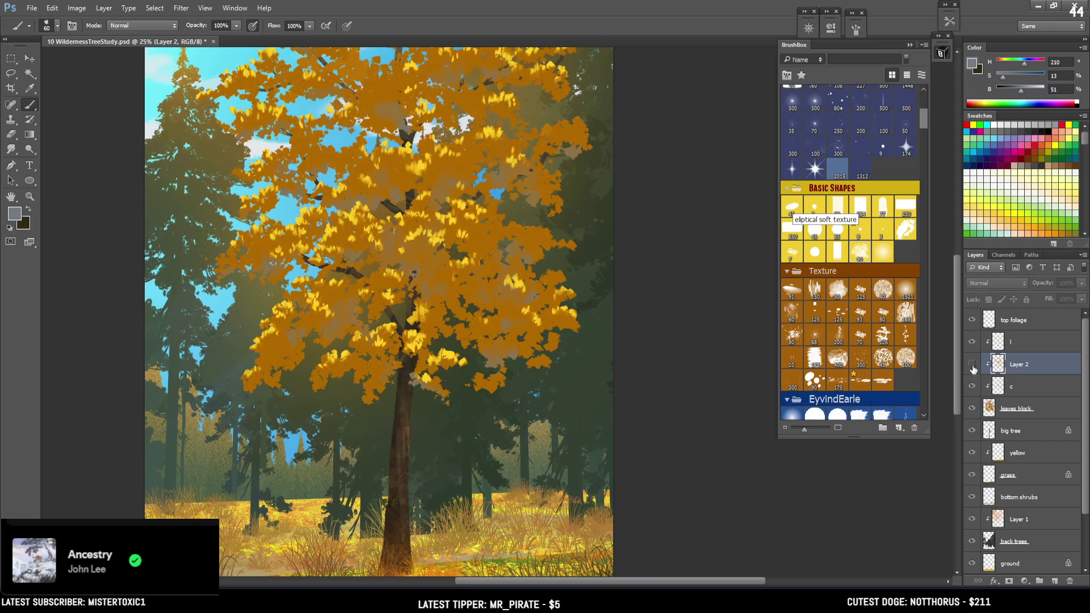
left_click(973, 368)
double_click(1019, 364)
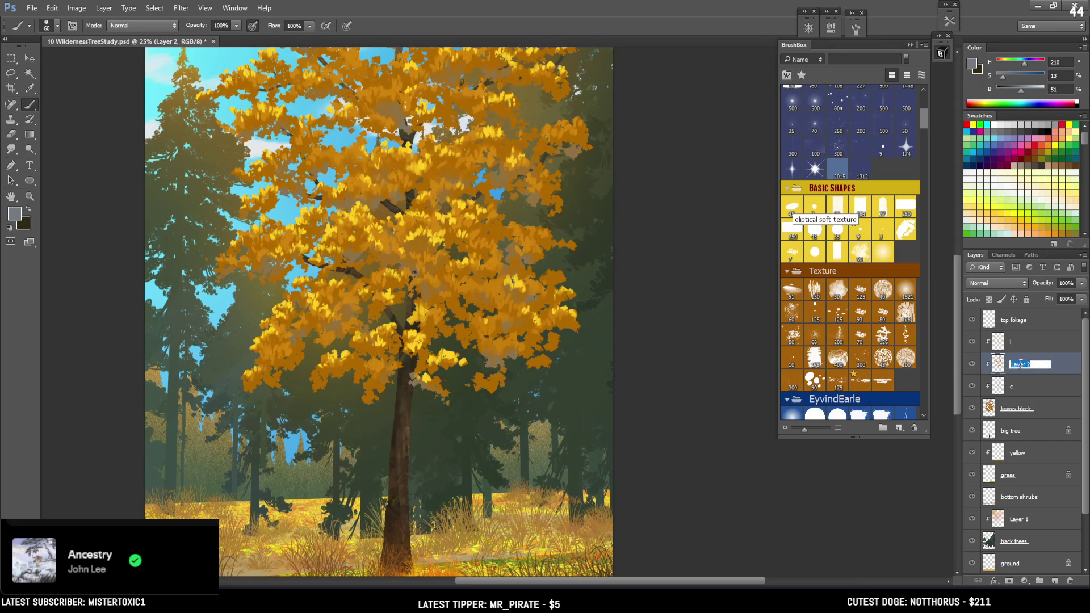
type("m")
key("Return")
Sample light and dark oranges from the foliage, then yellow highlights on layer l
left_click_drag(401, 231, 390, 237, "alt")
left_click_drag(361, 197, 380, 259)
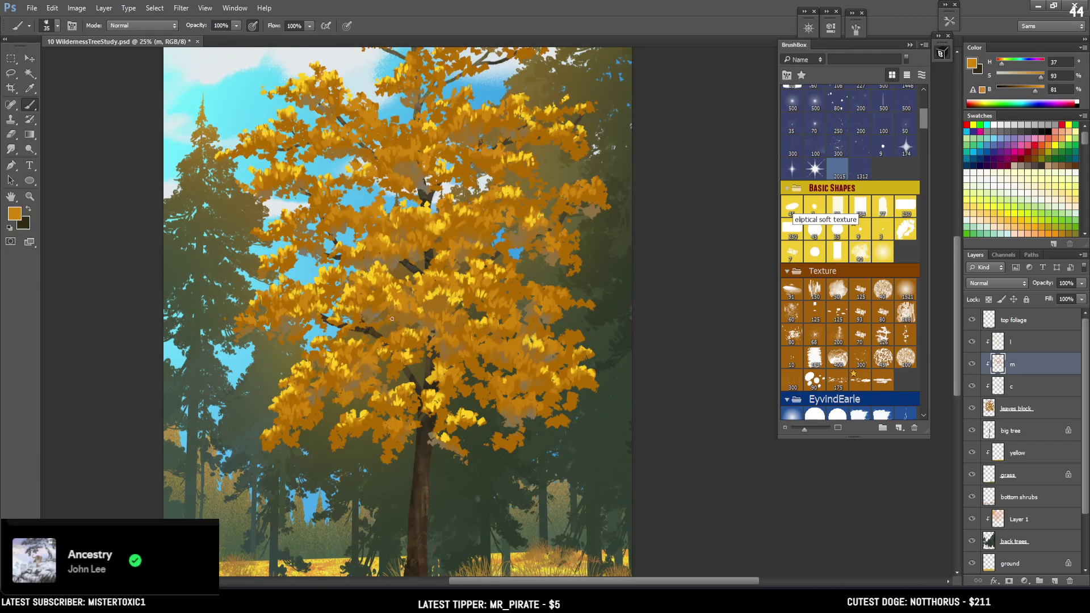
left_click_drag(390, 316, 395, 319, "alt")
left_click(427, 297, "alt")
left_click(263, 300, "alt")
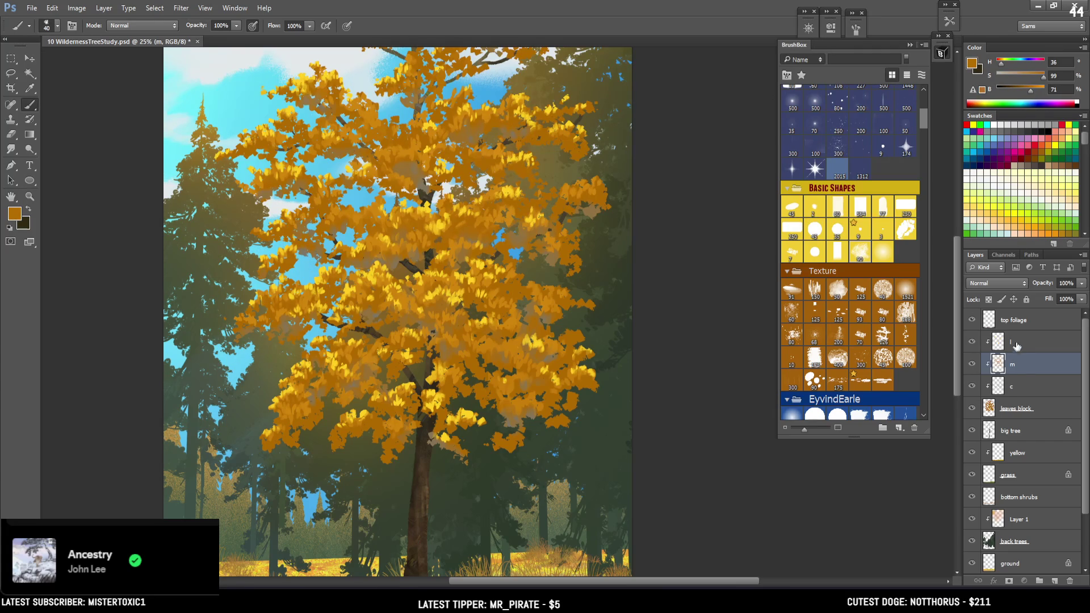
left_click(1015, 341)
left_click(448, 192, "alt")
key("bracketleft")
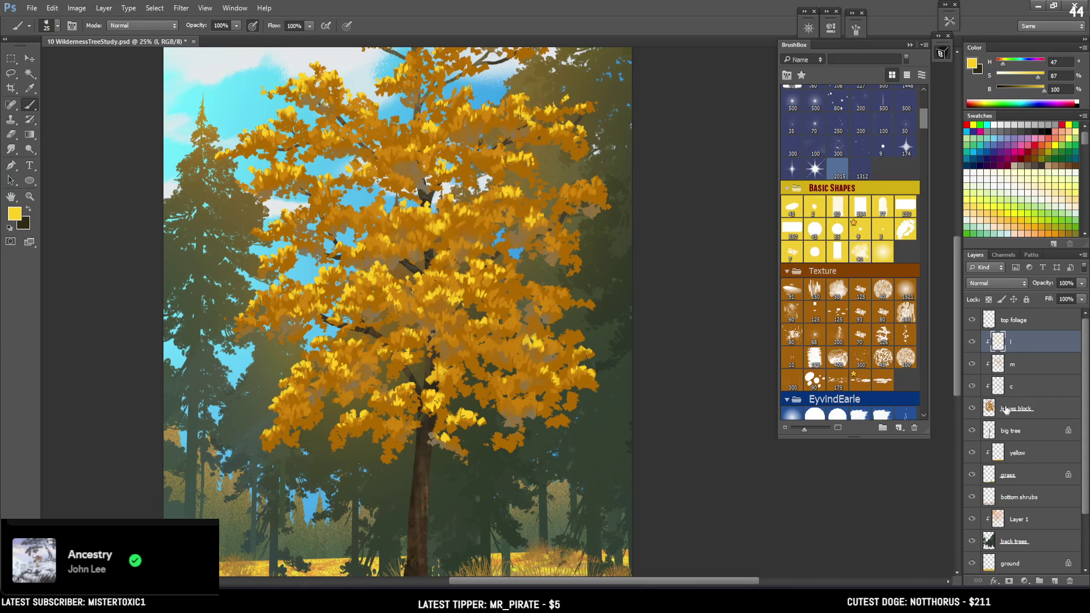
On the leaves block layer, sample light and dark orange tones from the foliage
left_click(1009, 408)
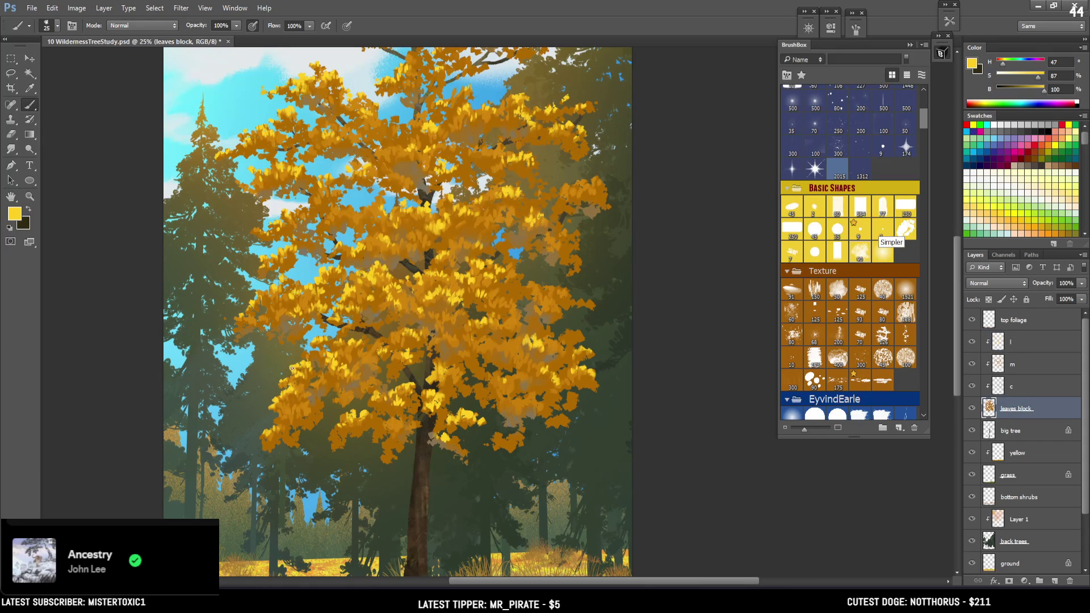
key("bracketleft")
left_click(305, 354, "alt")
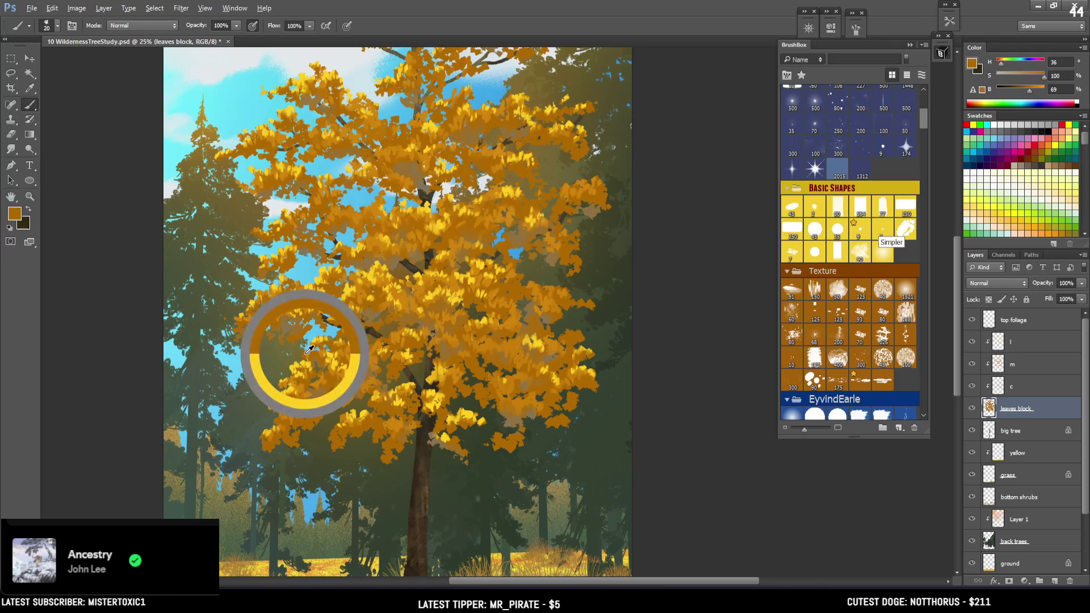
left_click(236, 319, "alt")
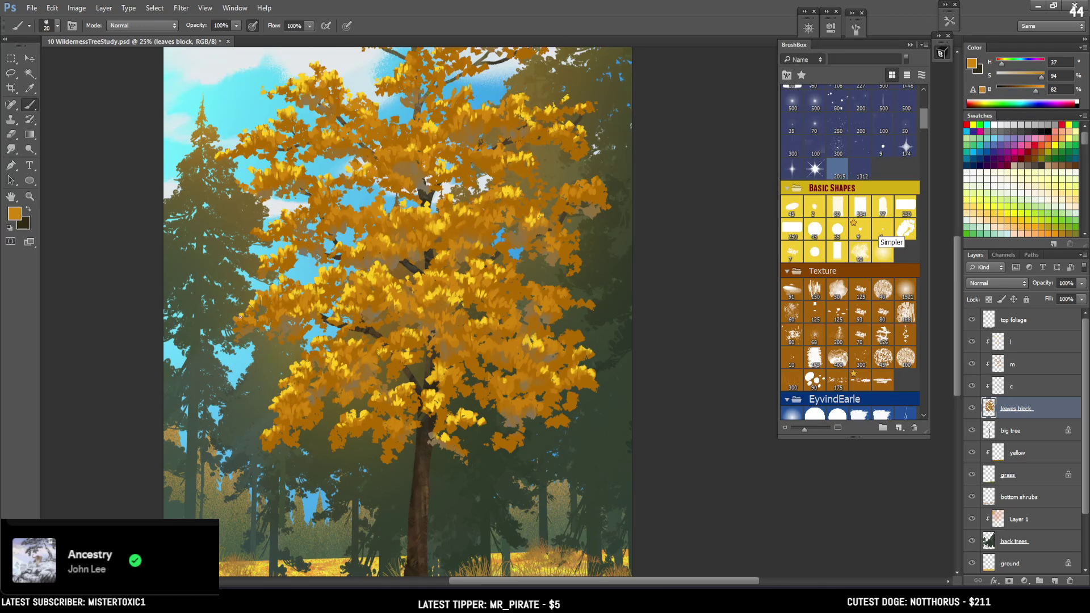
left_click(238, 322, "alt")
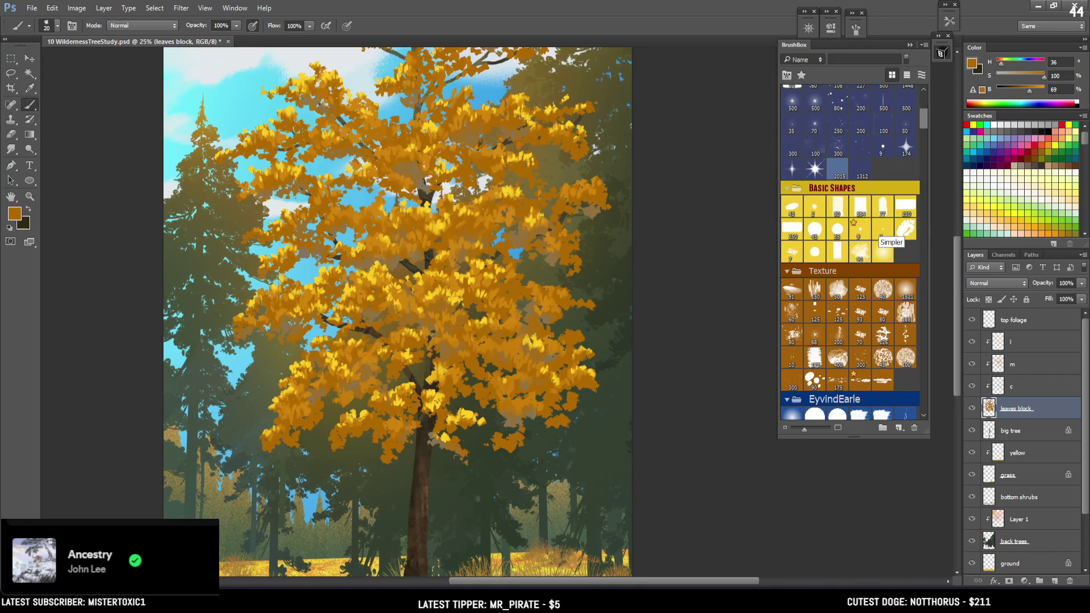
Paint a dark orange leaf edge against the sky at the top of the crown
left_click_drag(299, 167, 264, 98)
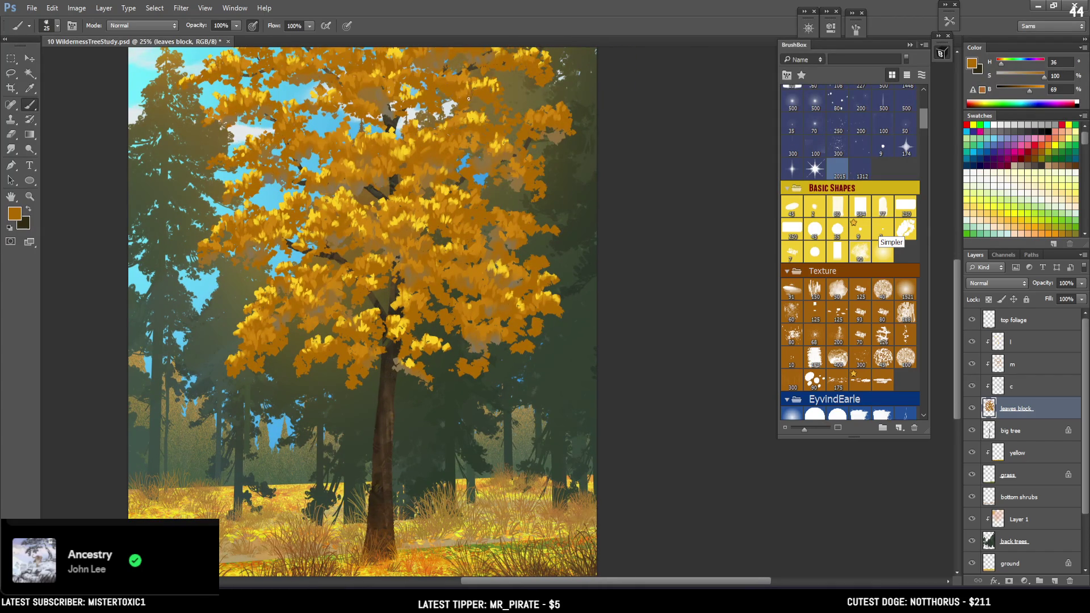
right_click(501, 92)
key("Escape")
key("bracketleft")
key("bracketright")
left_click_drag(481, 68, 474, 134)
mouse_move(330, 103)
left_mouse_down()
mouse_move(348, 100)
mouse_move(339, 115)
left_mouse_up()
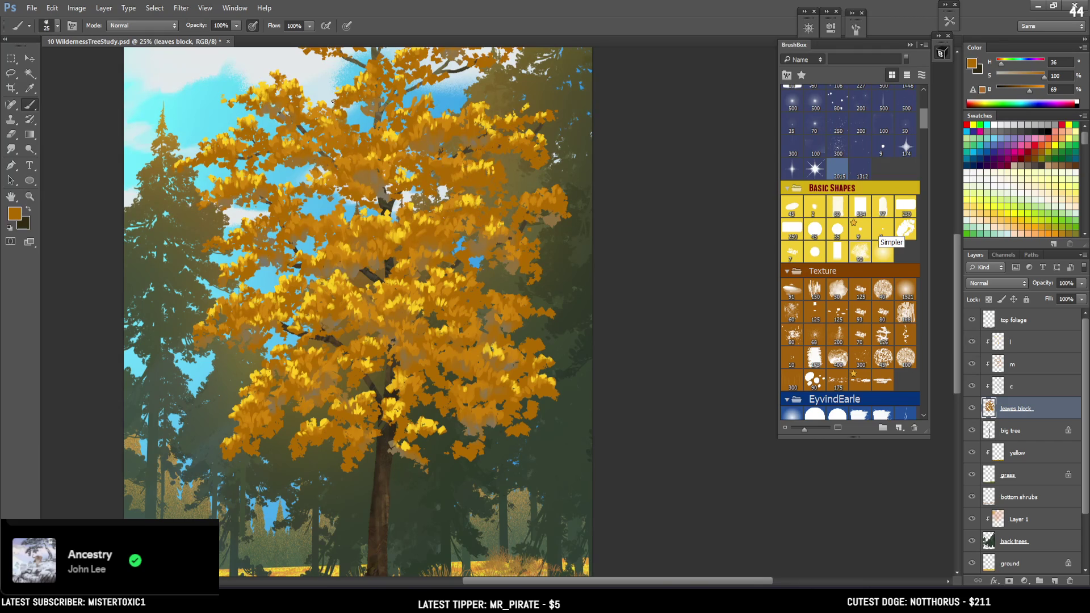
left_click_drag(341, 98, 295, 124)
Fill sky gaps at the treetop with sampled orange leaf strokes using a smaller brush
left_click(295, 123, "alt")
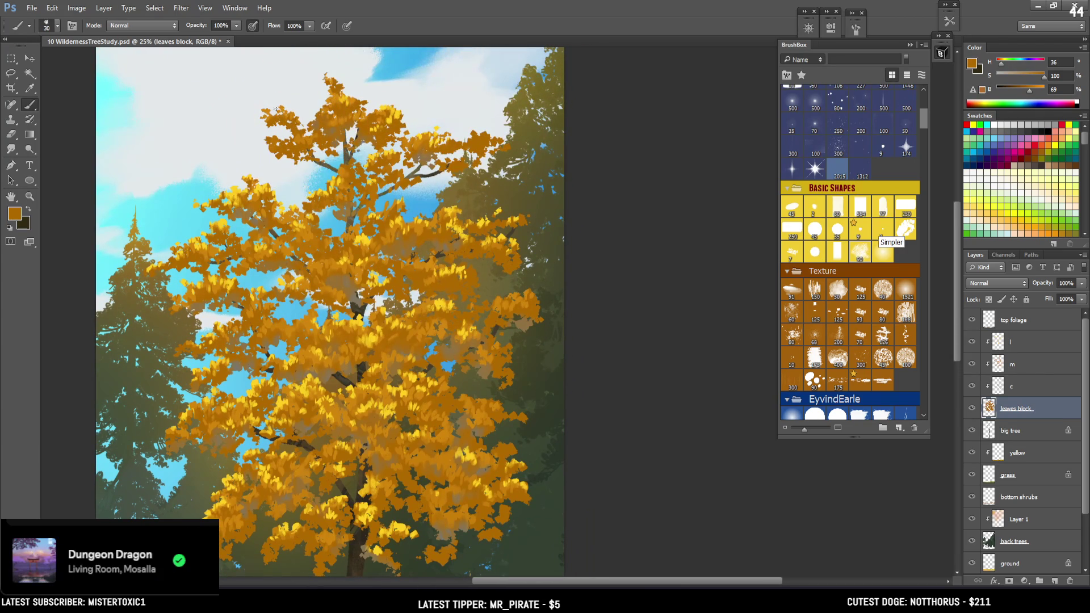
key("bracketleft")
left_click(278, 126)
key("bracketleft")
left_click(339, 104, "alt")
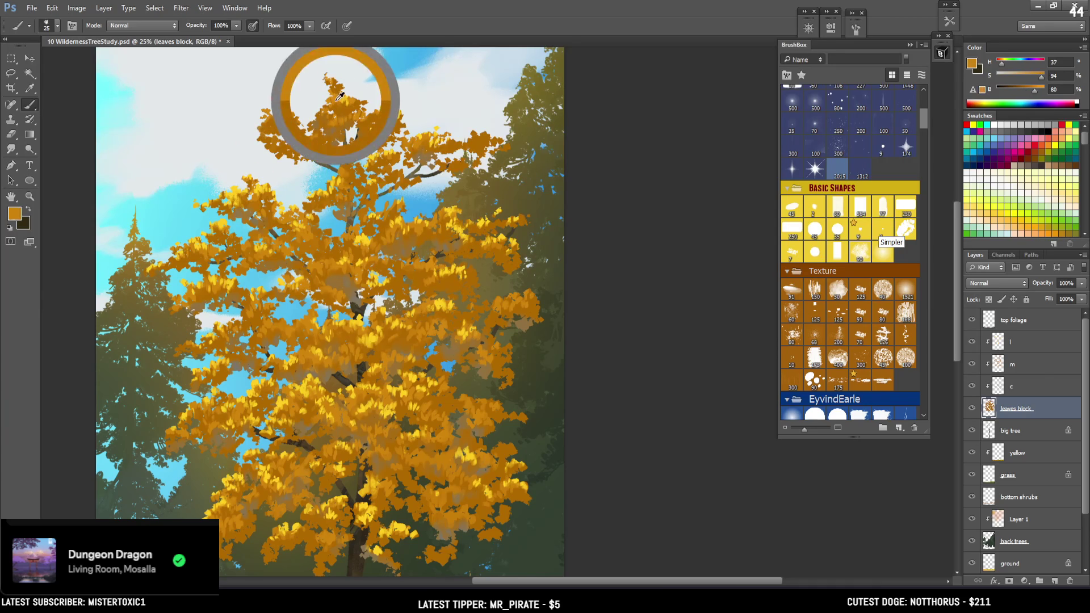
key("bracketleft")
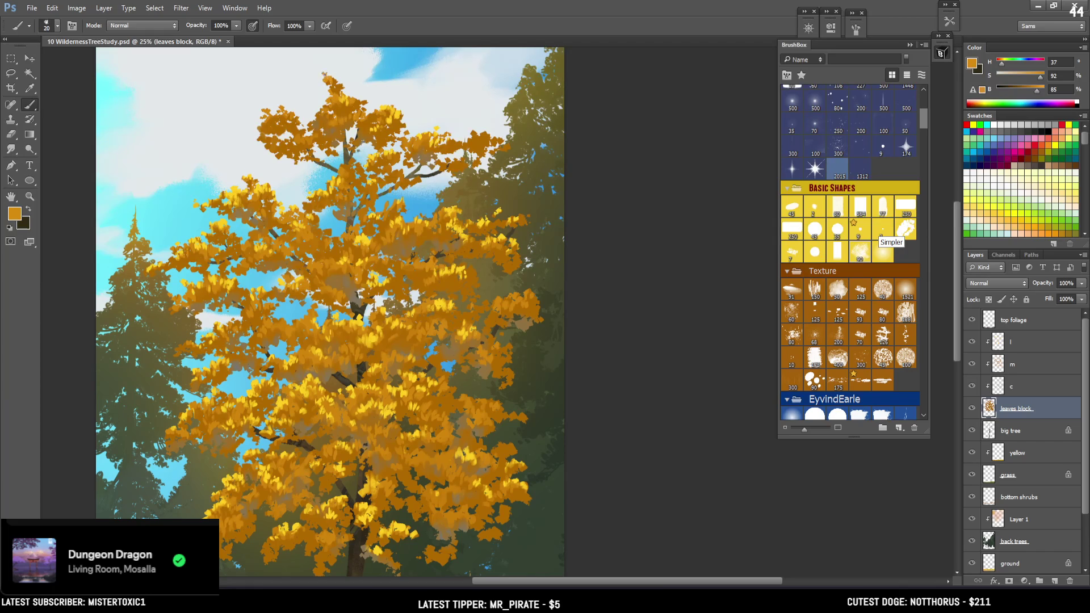
key("bracketright")
left_click(300, 123, "alt")
key("bracketright")
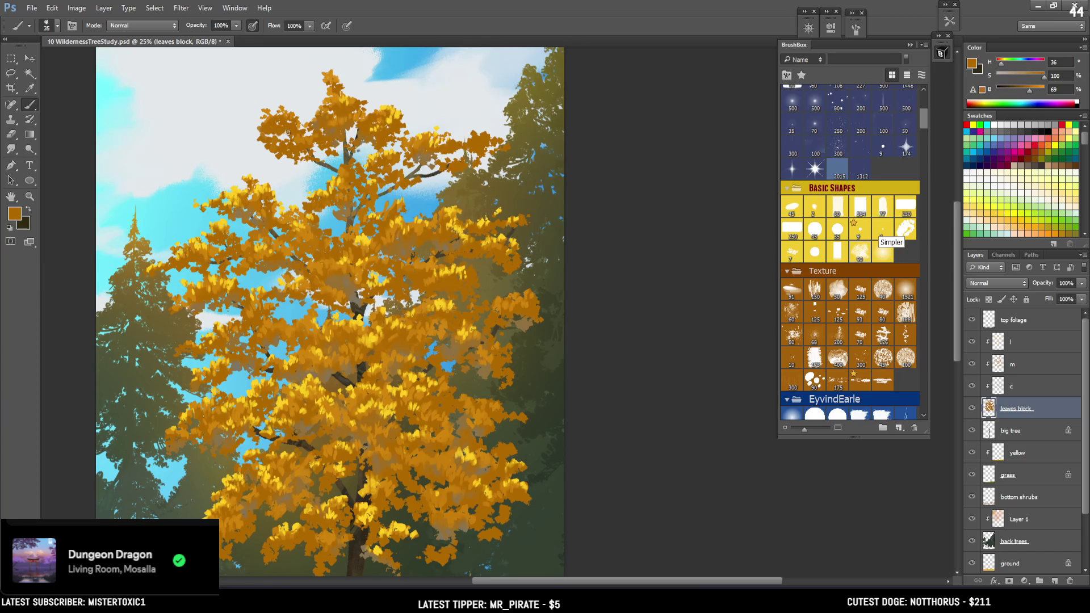
key("bracketleft")
Sample duller, deep and warm oranges from the canopy and add more leaf clusters across the crown
left_click(280, 323, "alt")
left_click(278, 308, "alt")
mouse_move(562, 261)
left_mouse_down()
mouse_move(598, 264)
mouse_move(606, 307)
left_mouse_up()
left_click(523, 181, "alt")
key("bracketleft")
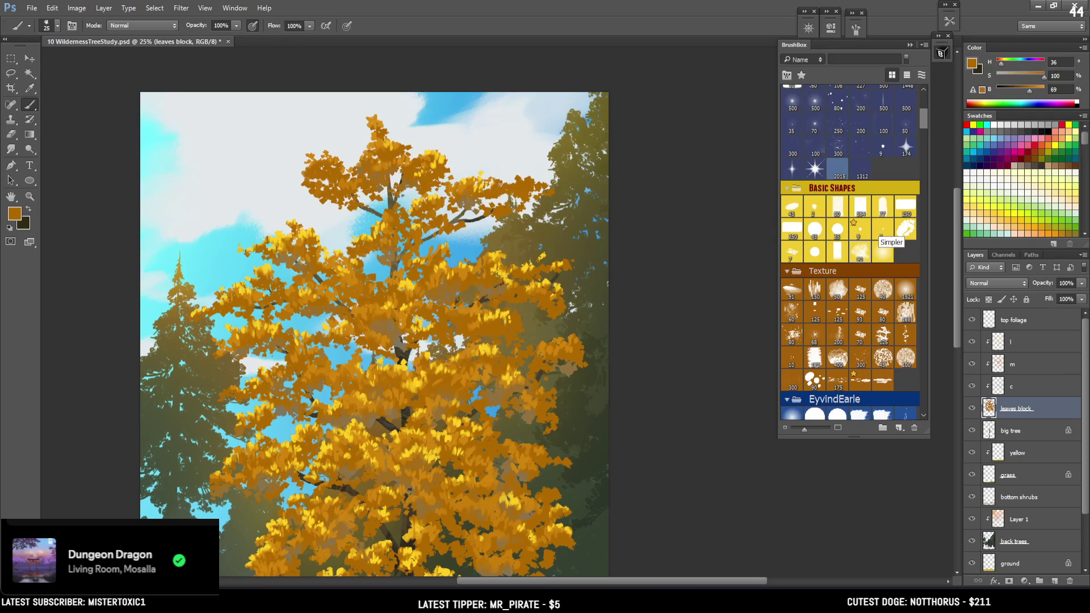
left_click(474, 178, "alt")
key("ctrl+minus")
key("bracketright")
key("bracketleft")
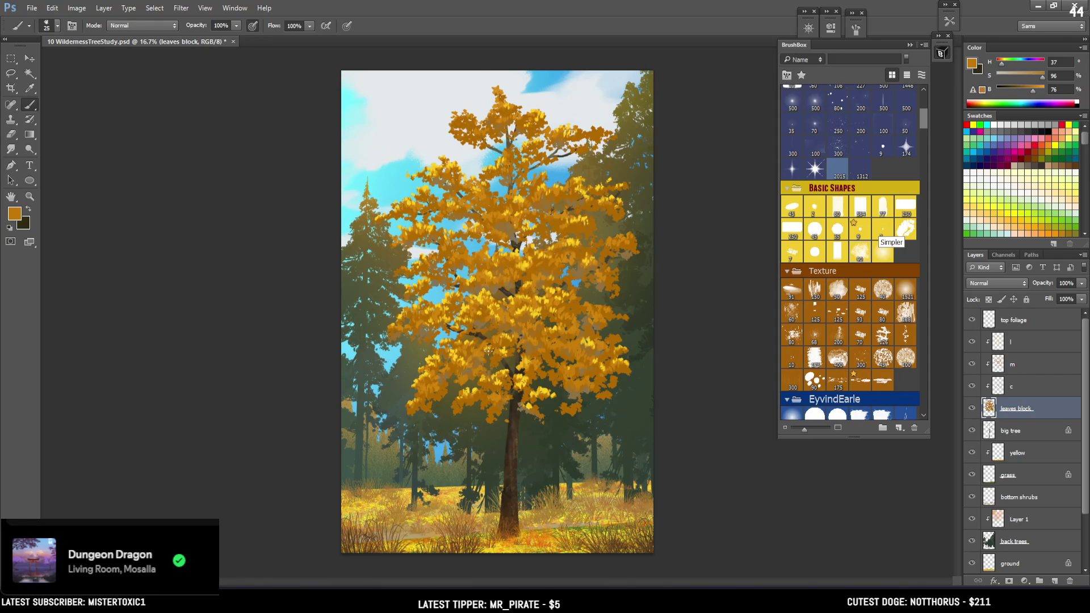
Dab bright yellow highlight leaves around the trunk fork with a small brush
key("ctrl+equal")
key("ctrl+equal")
key("bracketleft")
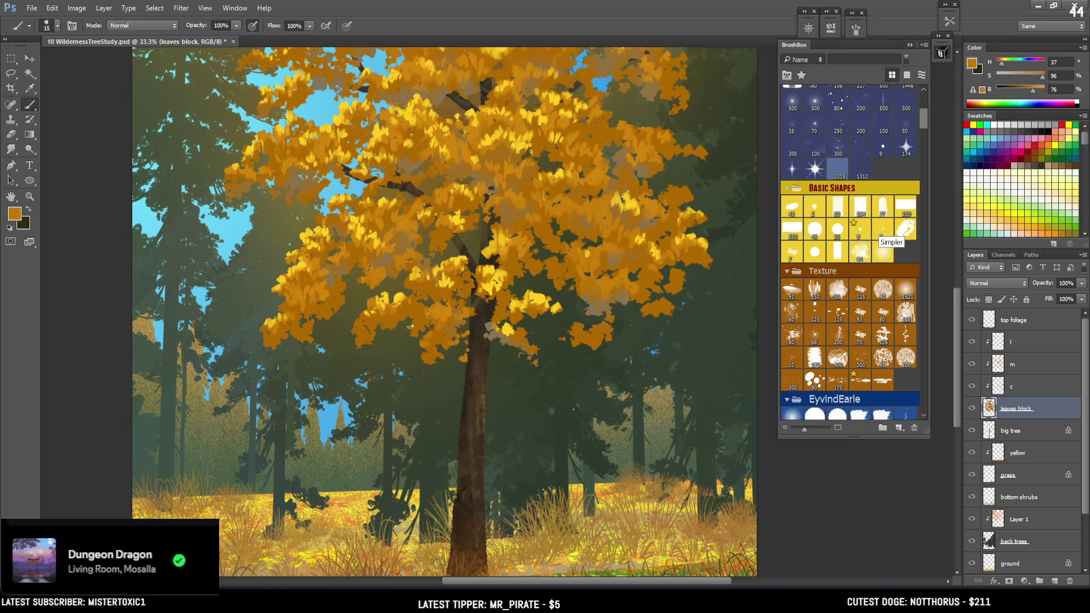
scroll(412, 317, "up", 3)
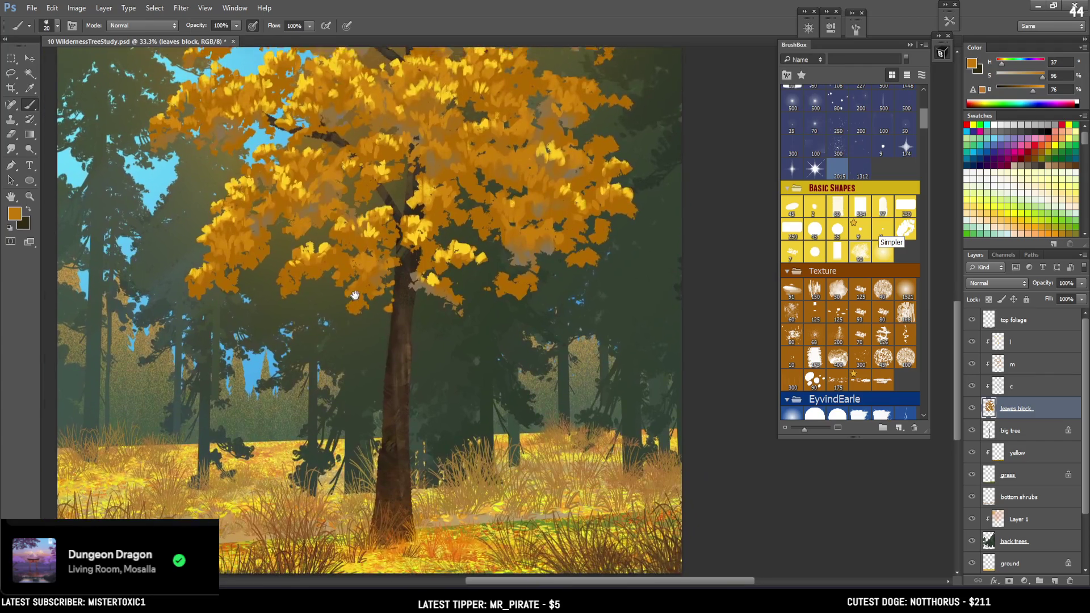
left_click_drag(355, 296, 399, 273)
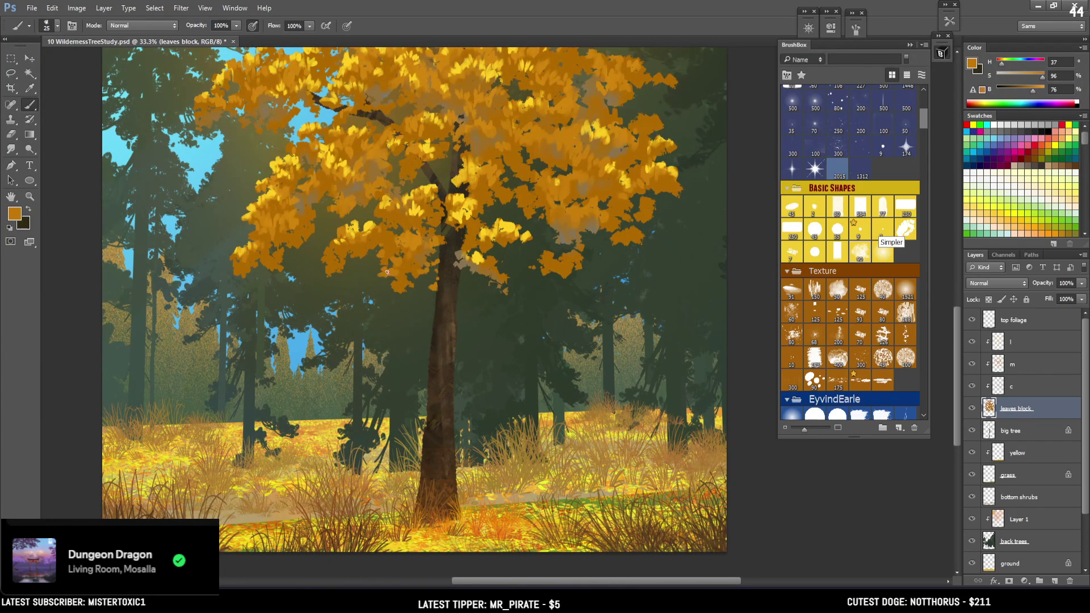
key("bracketright")
key("bracketleft")
left_click(434, 177, "alt")
key("bracketleft")
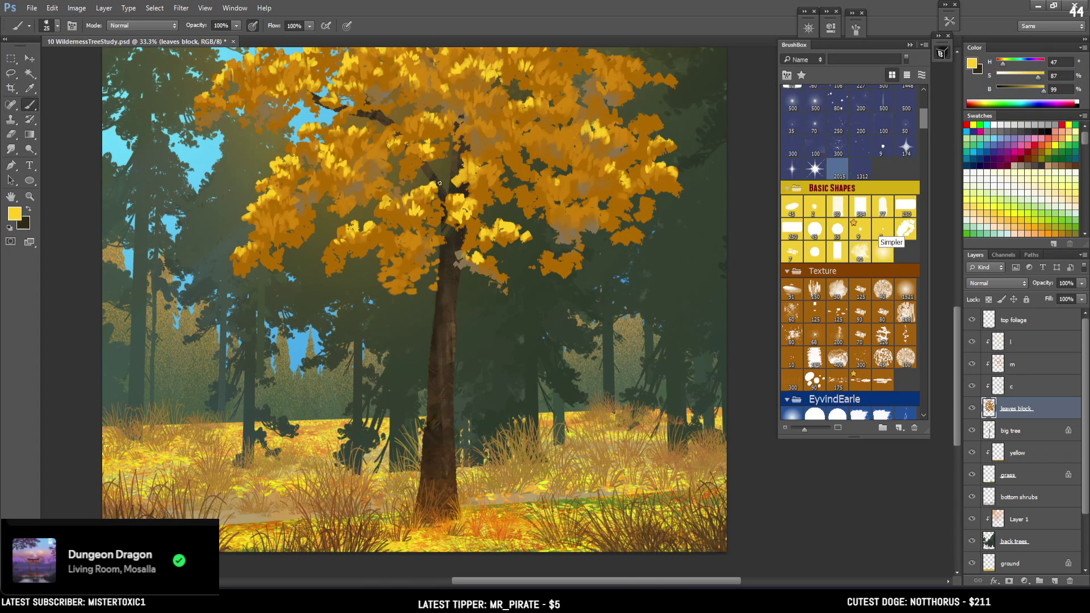
left_click(443, 179)
left_click(442, 184)
left_click(444, 188)
Sample darker oranges near the trunk and refine the lower canopy
left_click(457, 180, "alt")
left_click(439, 203, "alt")
left_click(333, 247, "alt")
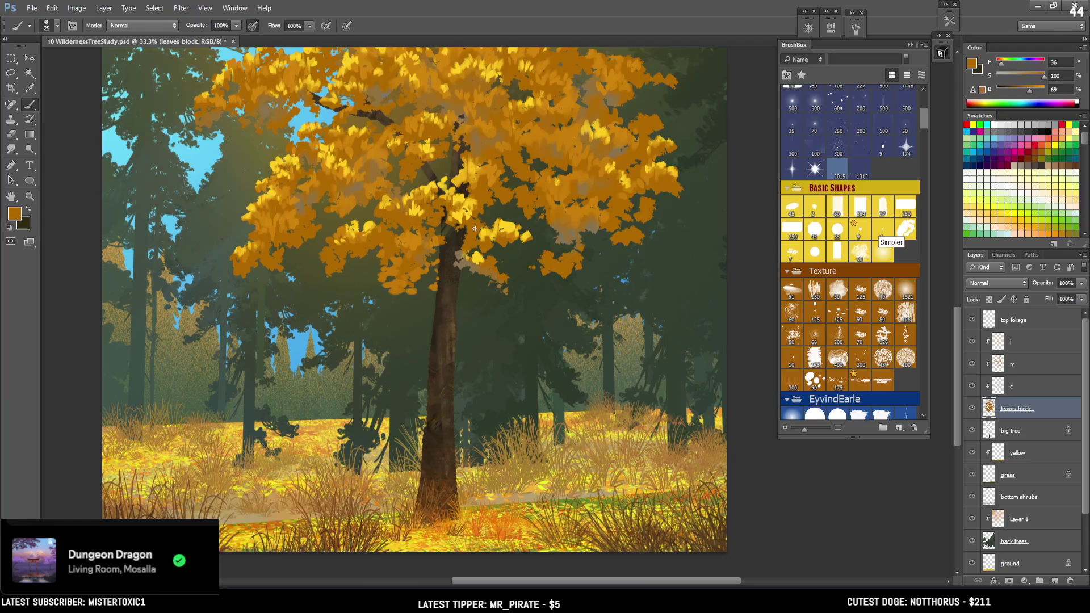
key("ctrl+minus")
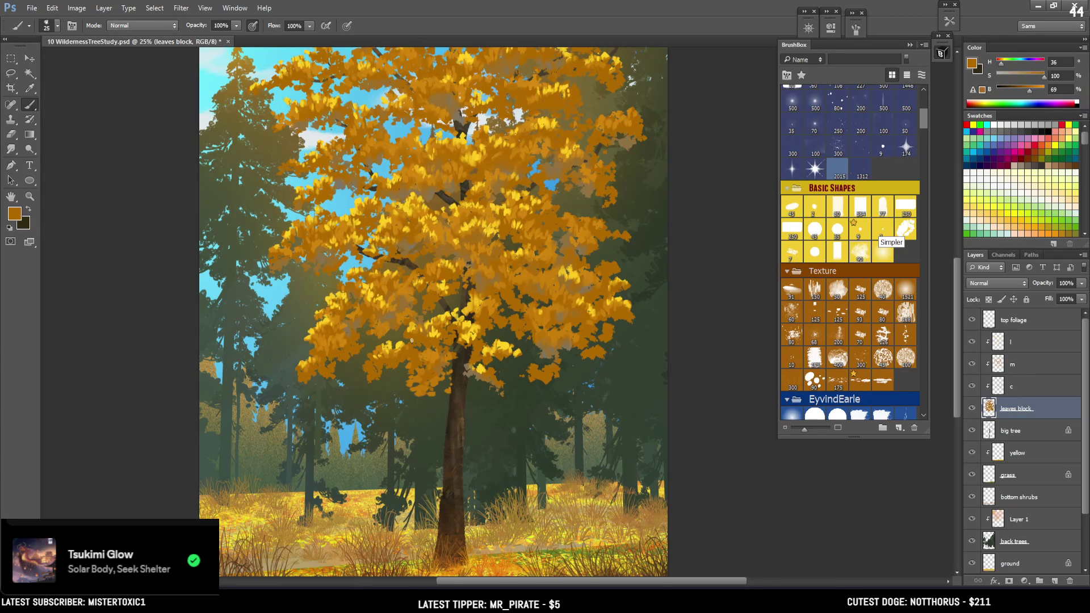
mouse_move(440, 411)
left_mouse_down()
mouse_move(433, 343)
mouse_move(413, 341)
left_mouse_up()
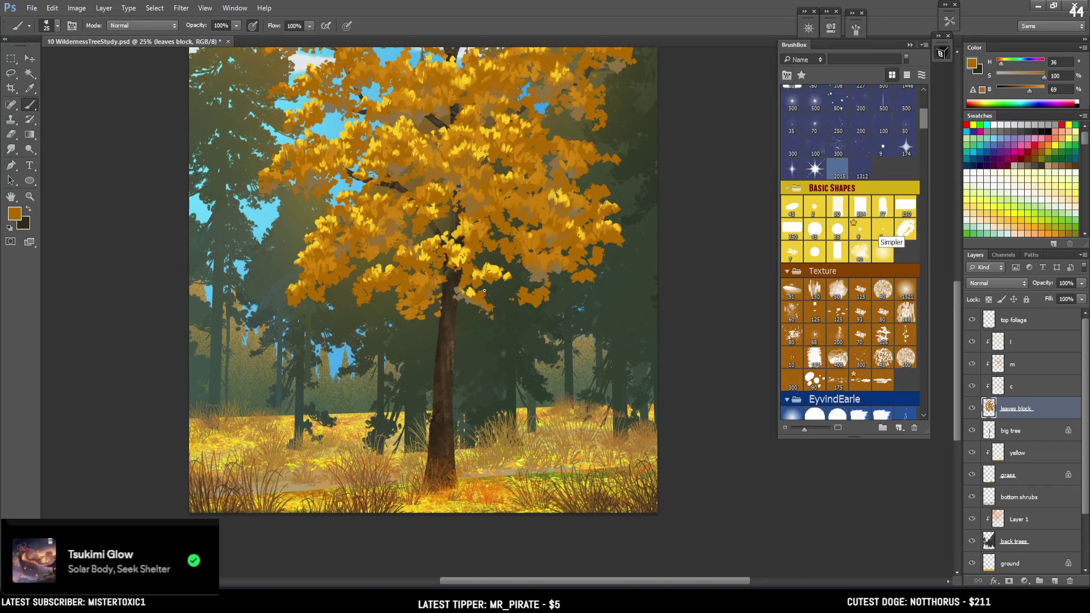
key("bracketleft")
key("bracketleft")
Lasso a small patch beside the trunk, then return to the Brush and view the whole painting
key("l")
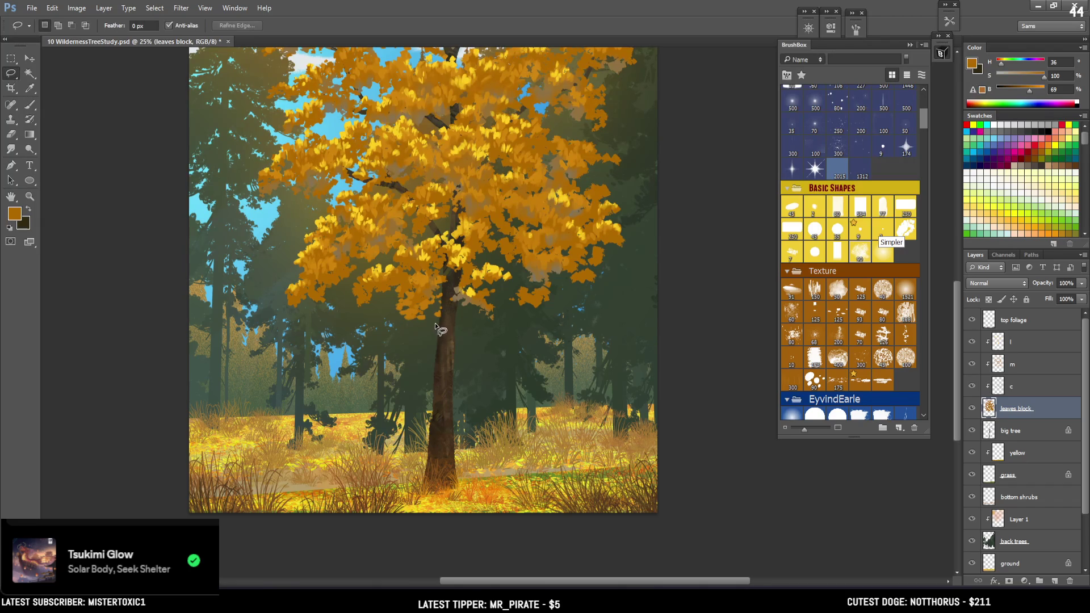
left_click_drag(431, 322, 436, 321)
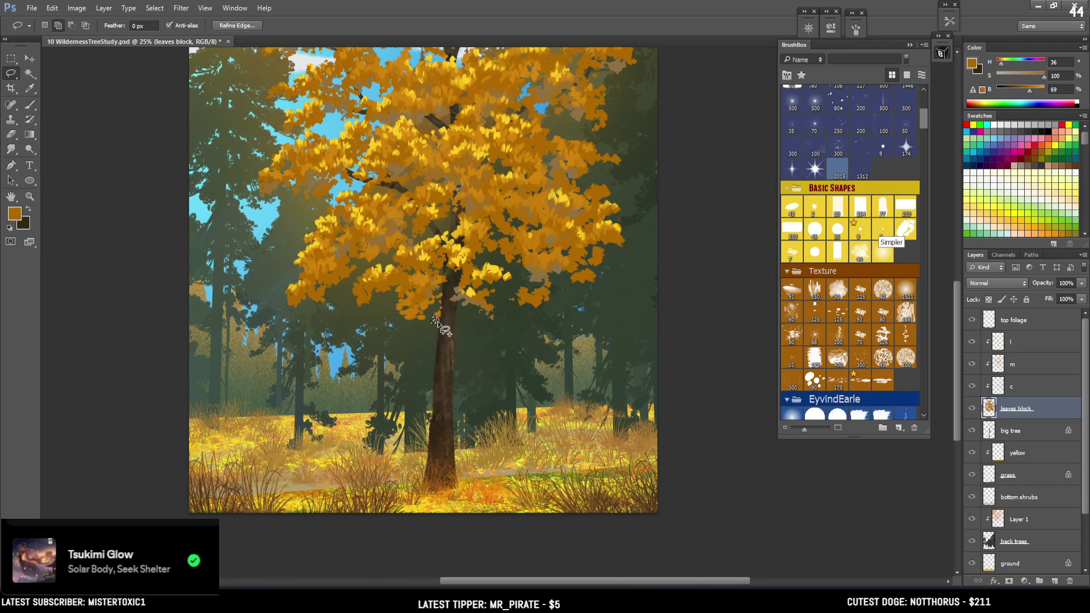
key("b")
key("ctrl+minus")
key("ctrl+minus")
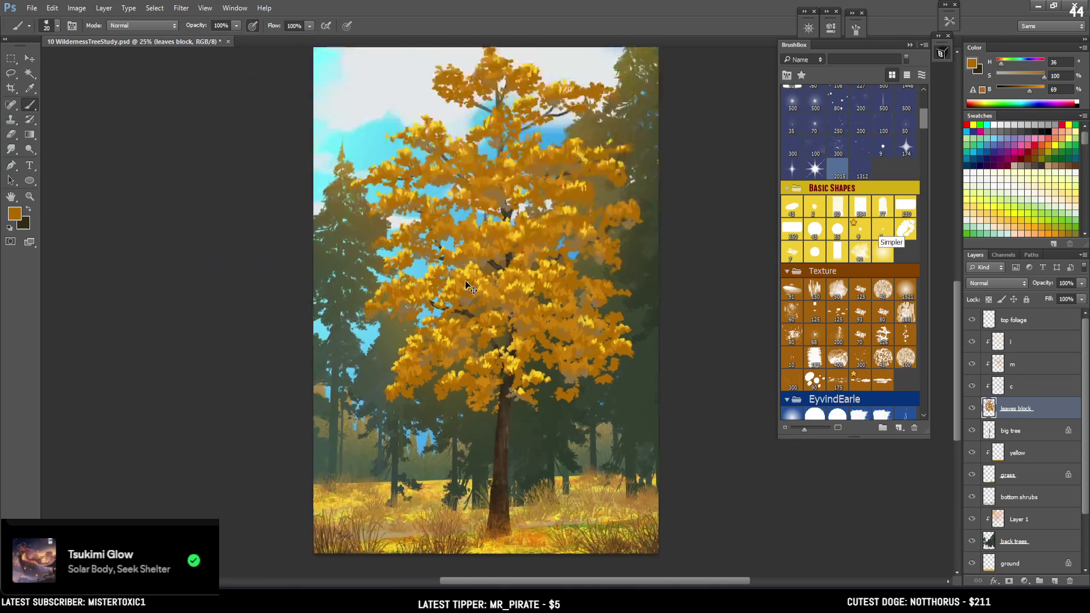
Erase stray leaf clusters at the canopy edge and repaint them with a fine brush
key("ctrl+plus")
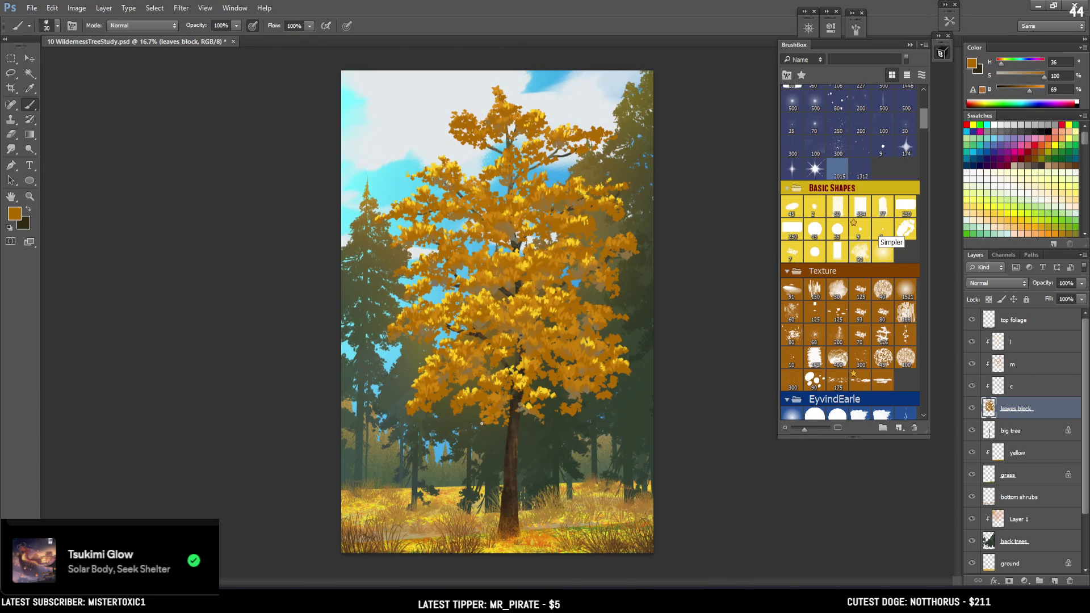
key("e")
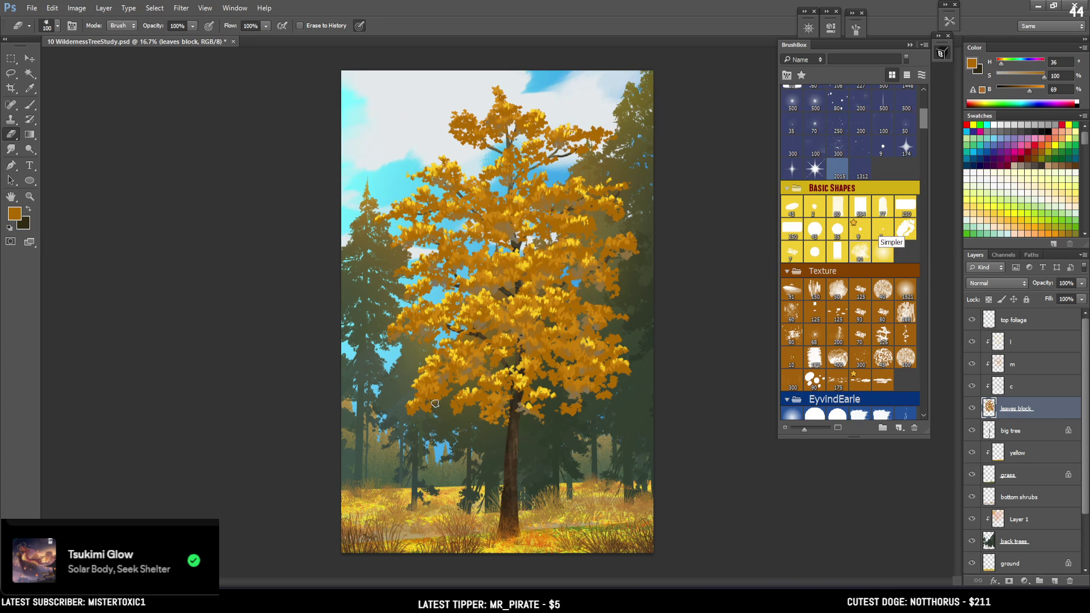
key("b")
key("bracketleft")
key("bracketleft")
key("bracketleft")
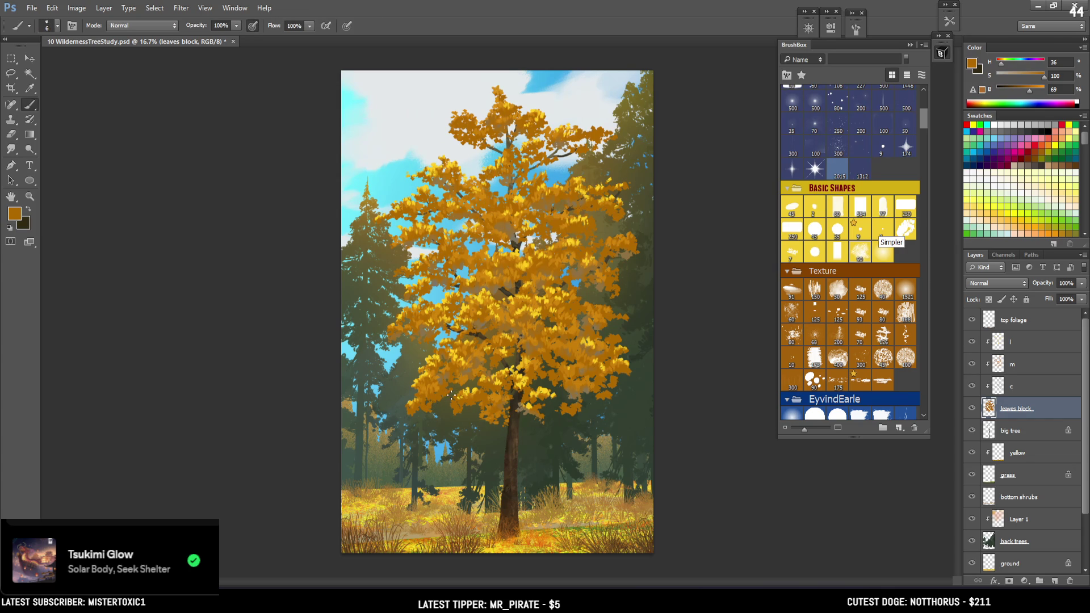
key("bracketleft")
key("bracketright")
key("bracketright")
key("bracketright")
Keep alternating a resized eraser and brush to tidy the remaining crown edges
key("e")
key("bracketleft")
key("bracketleft")
key("bracketleft")
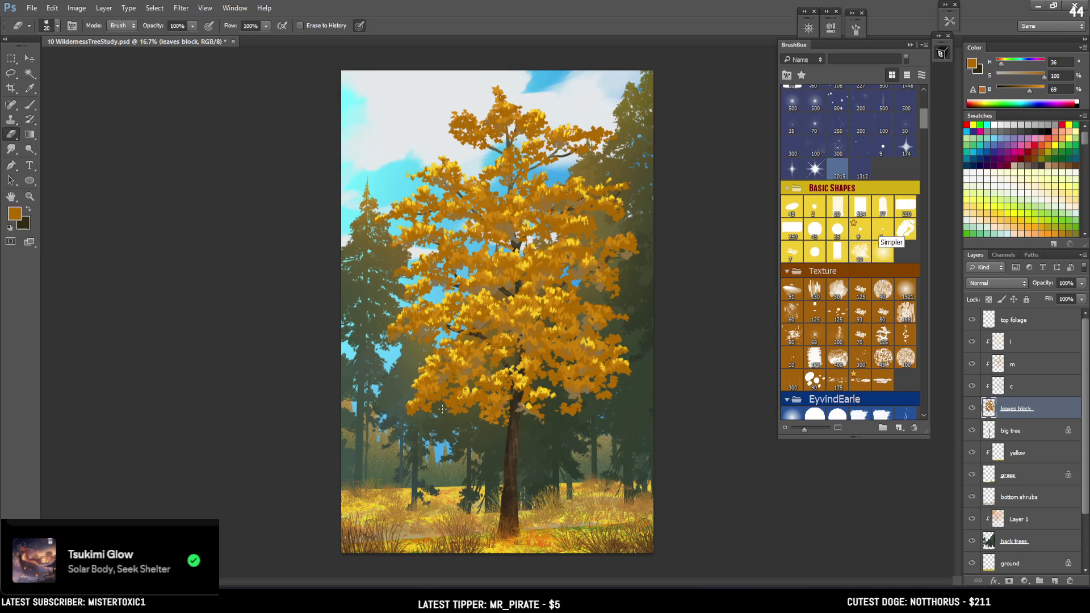
key("bracketright")
key("b")
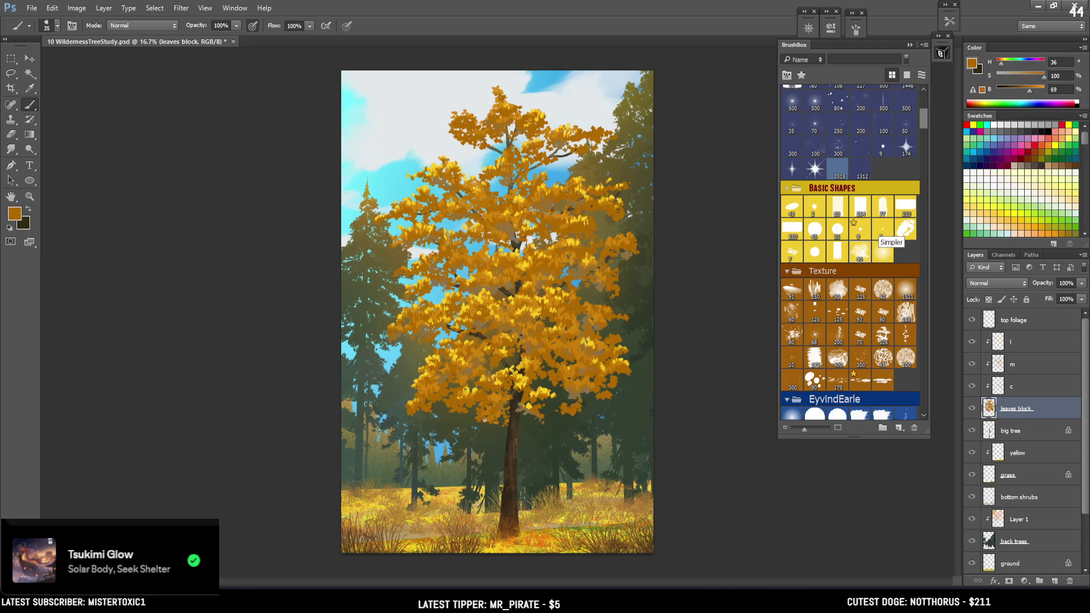
key("e")
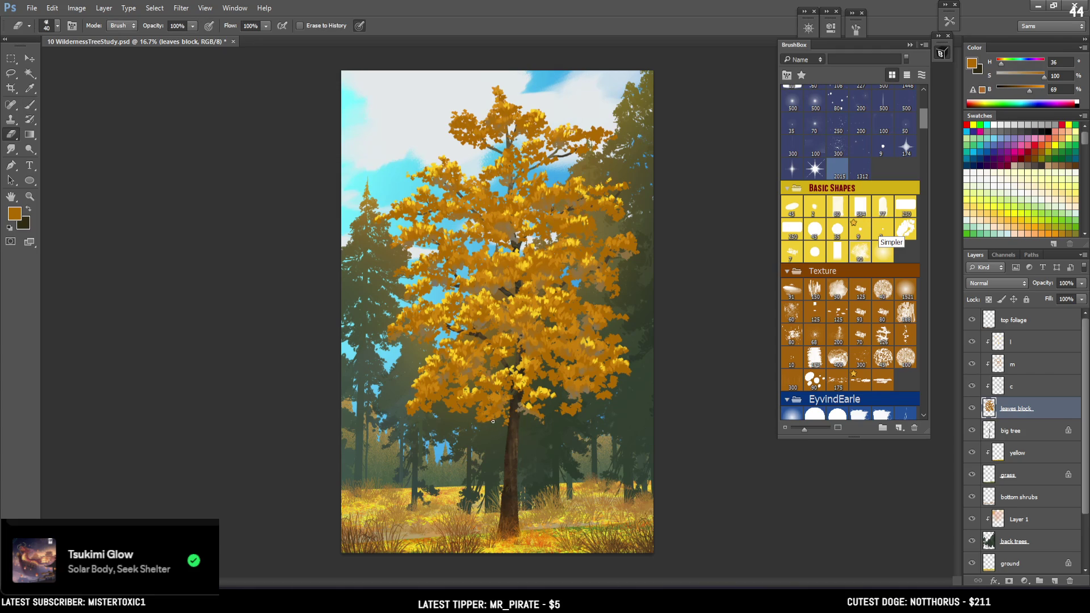
key("b")
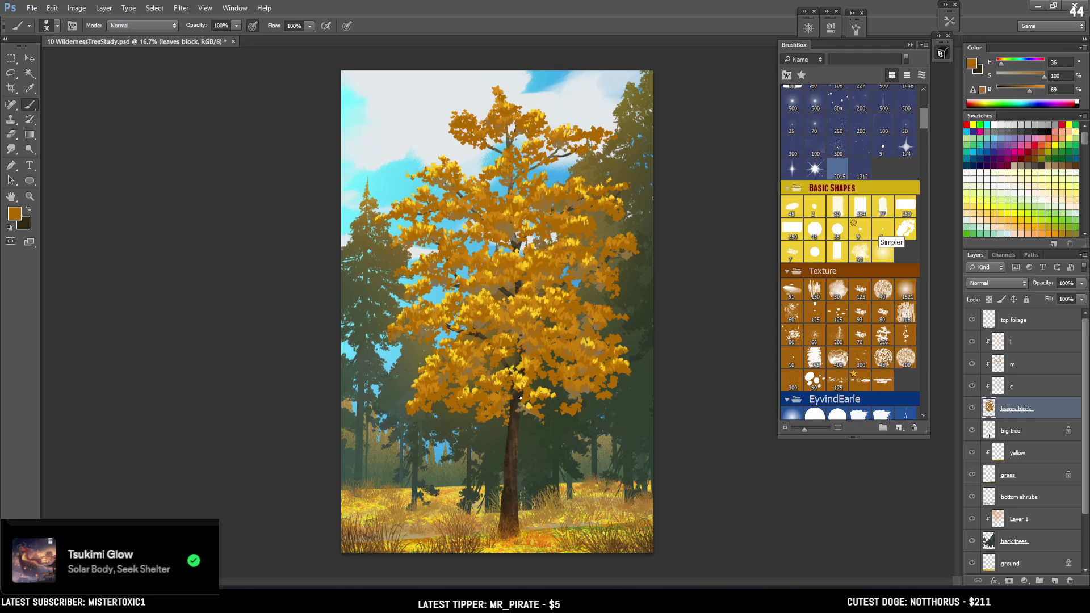
key("bracketright")
key("e")
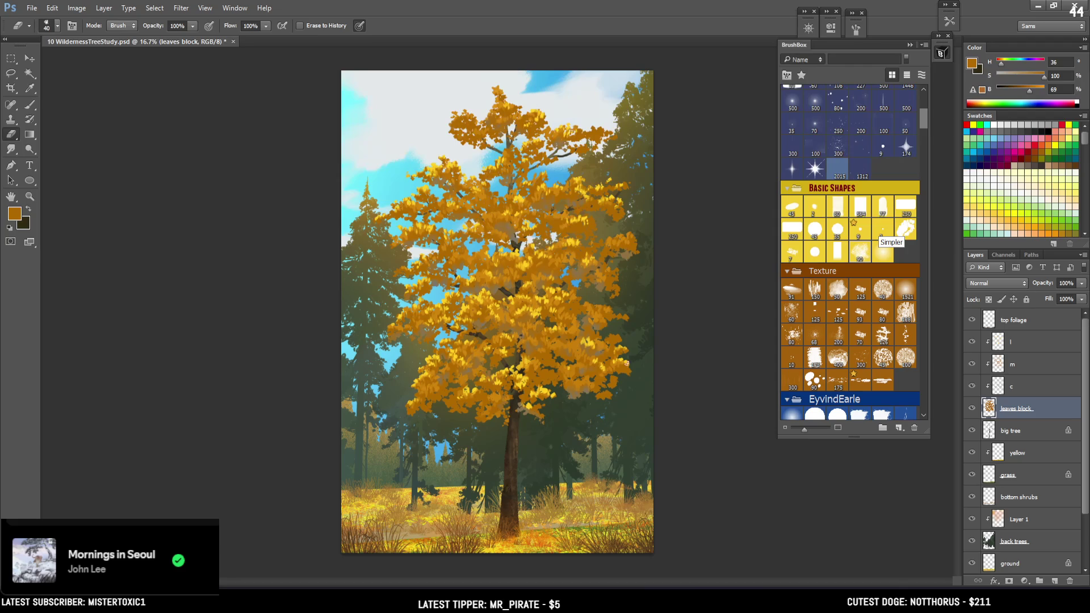
key("b")
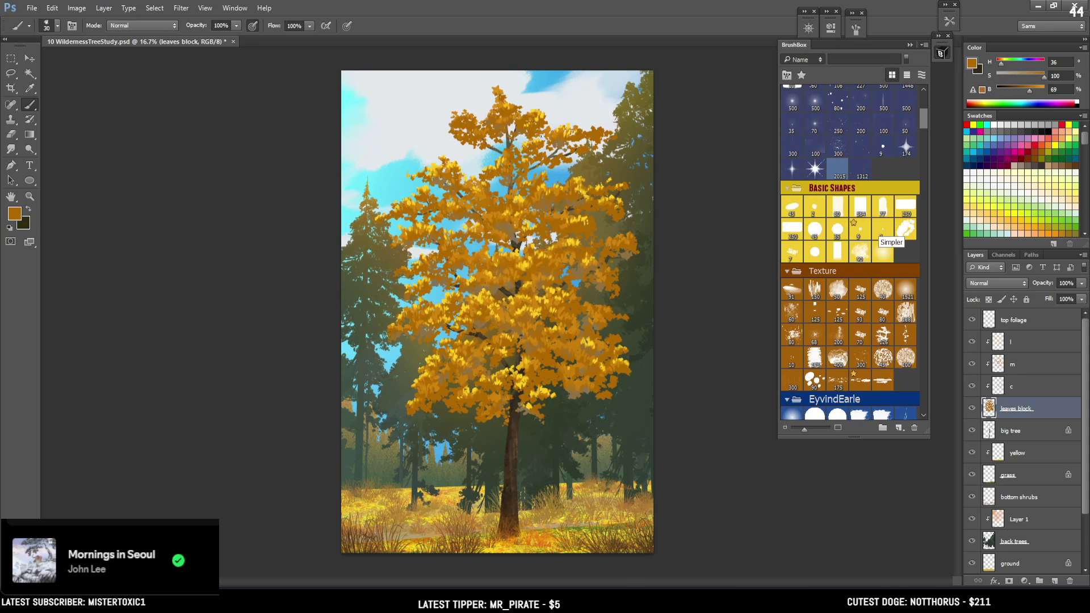
key("bracketleft")
Paint orange foliage over the blue sky gap in the upper canopy, then view the whole painting
scroll(512, 88, "up", 1)
mouse_move(570, 473)
left_mouse_down()
mouse_move(531, 245)
mouse_move(487, 268)
mouse_move(486, 290)
left_mouse_up()
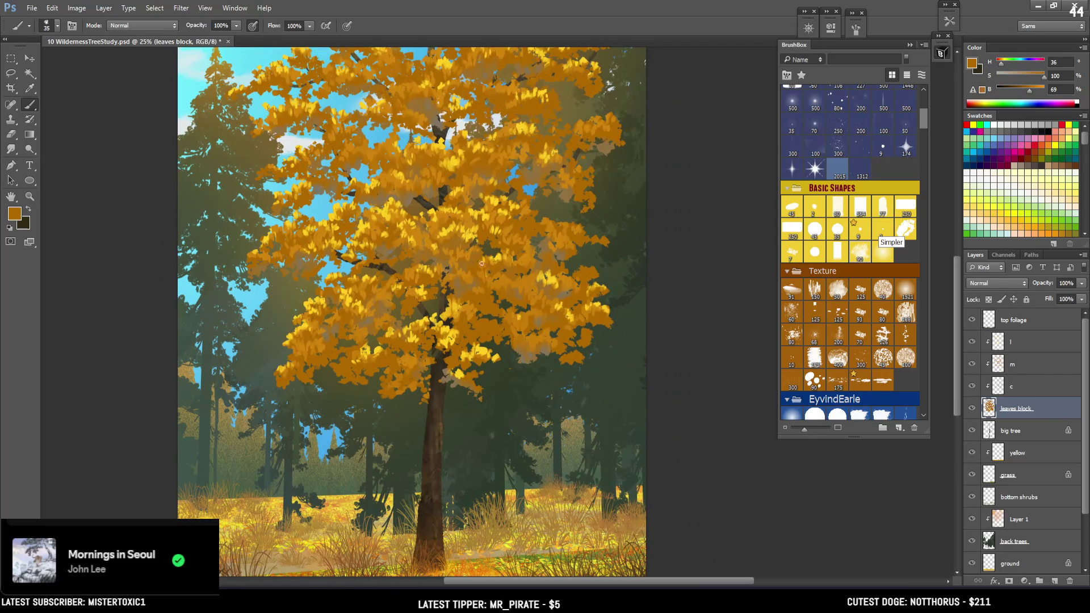
key("bracketleft")
key("bracketright")
left_click(529, 194)
key("ctrl+minus")
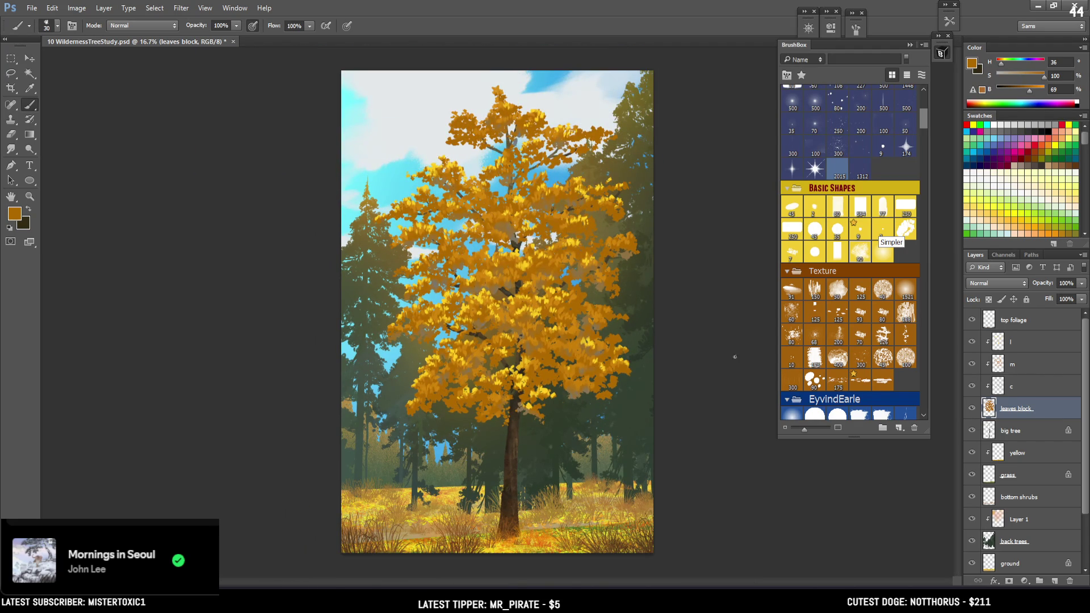
key("e")
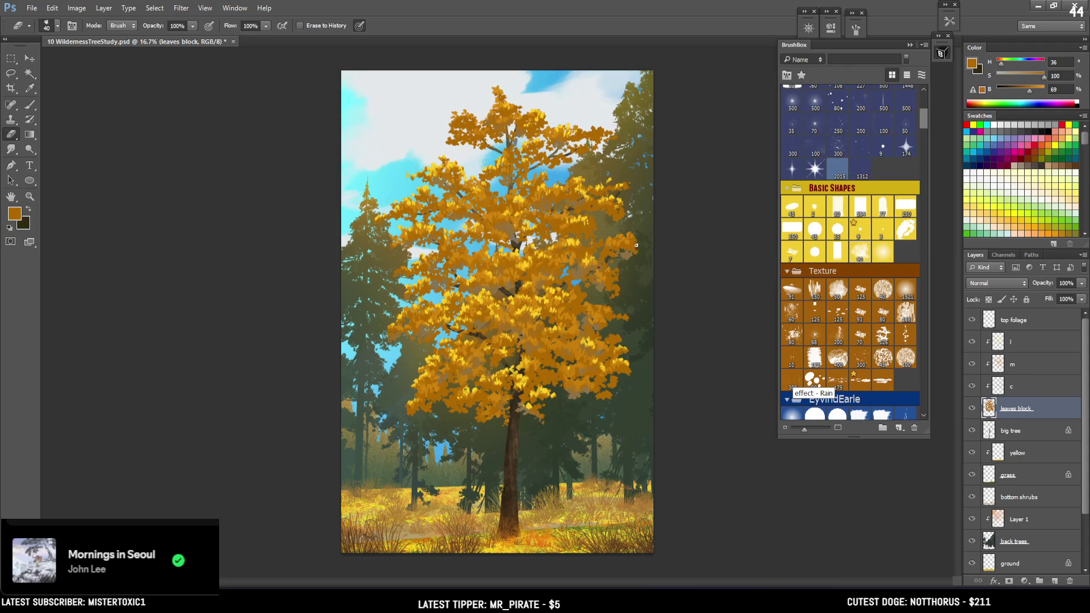
key("b")
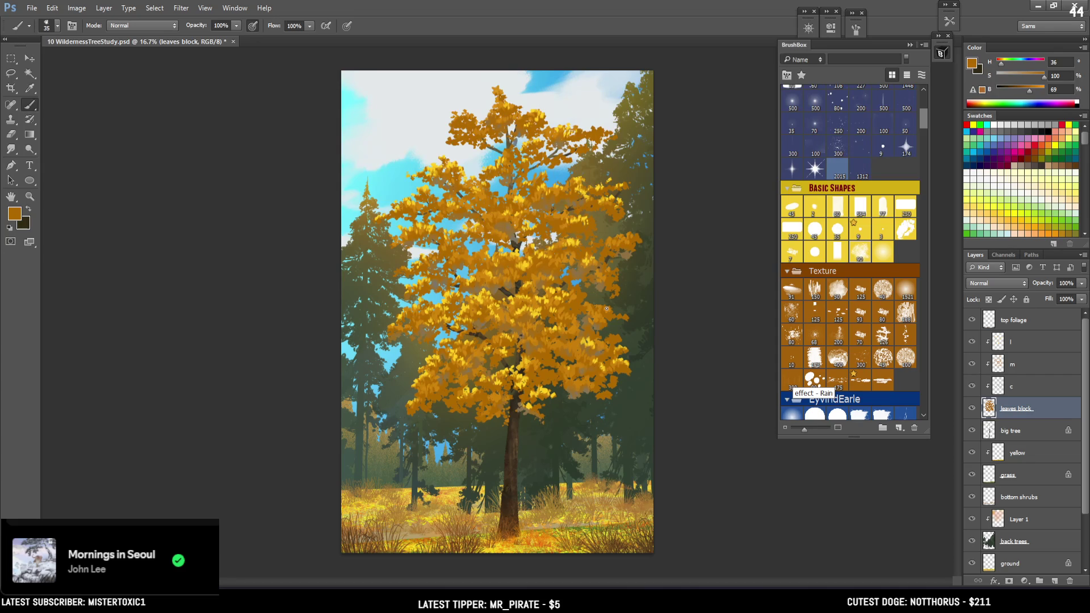
Dab orange onto a leaf tip and the crown's upper-left edge, leaving the brush at size 30
scroll(572, 222, "up", 2)
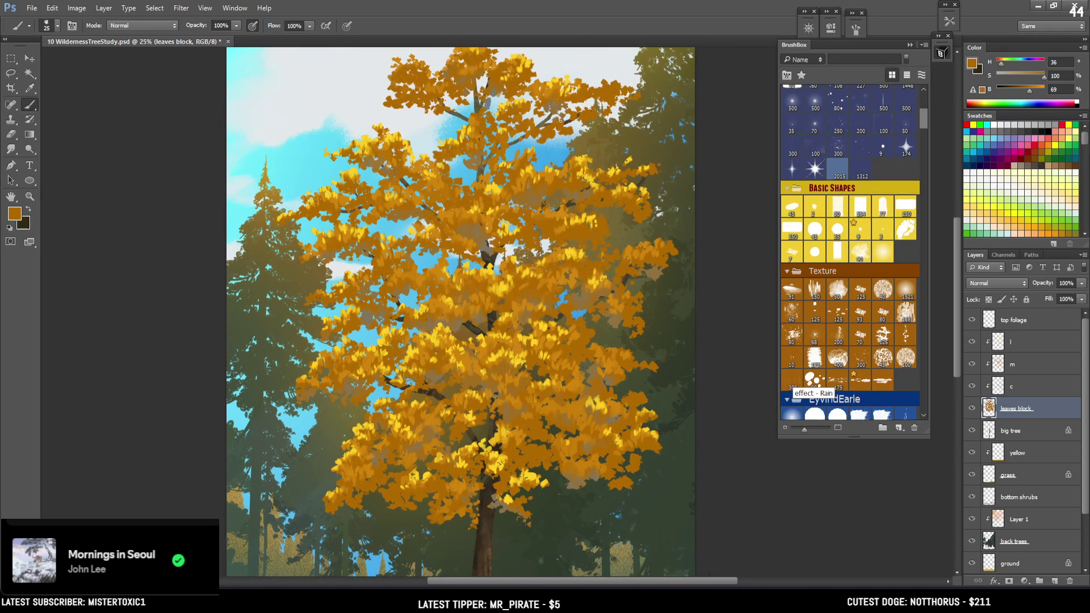
mouse_move(571, 133)
left_mouse_down()
mouse_move(567, 103)
mouse_move(548, 138)
left_mouse_up()
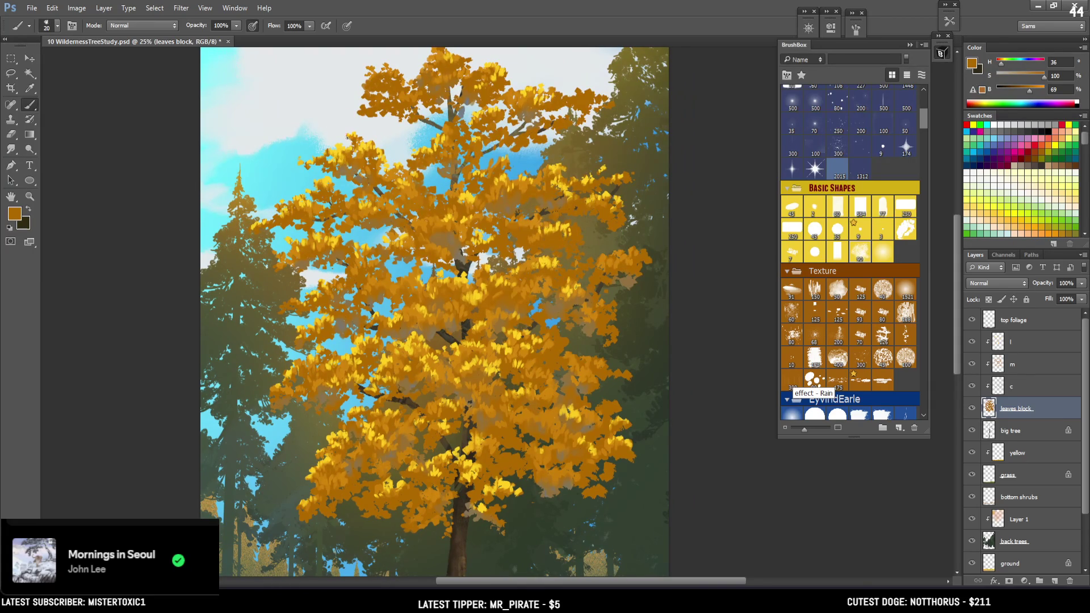
left_click(349, 139)
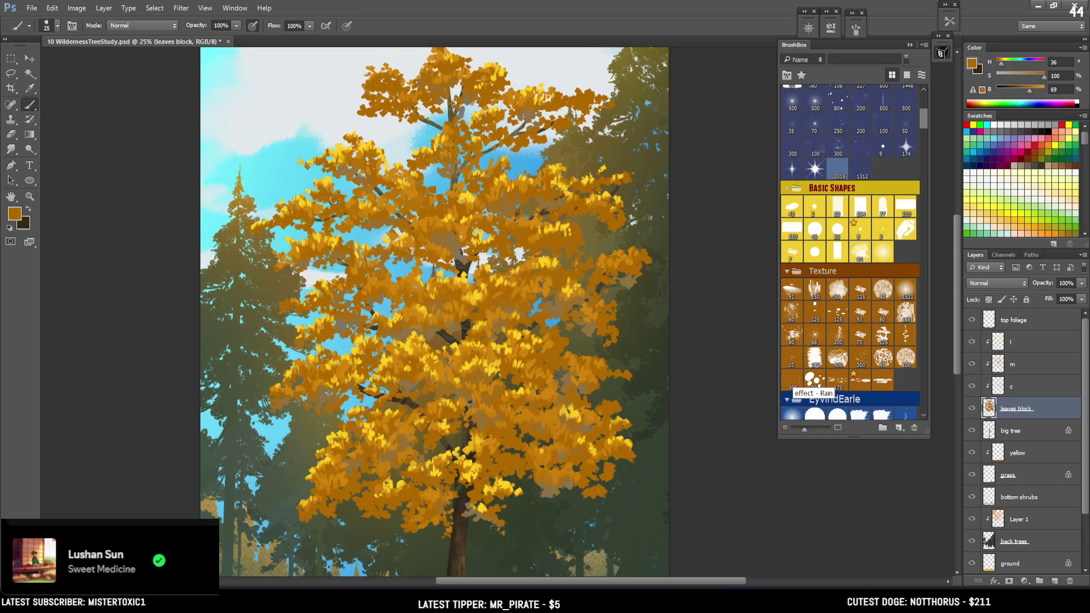
left_click_drag(379, 189, 368, 237)
key("bracketleft")
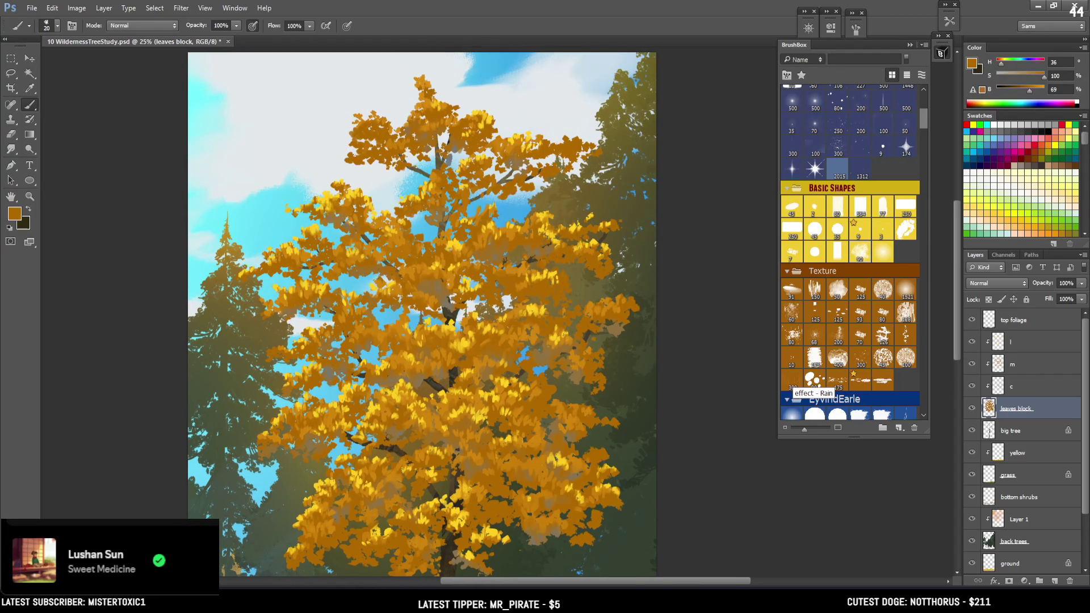
mouse_move(361, 157)
left_mouse_down()
mouse_move(379, 137)
mouse_move(363, 122)
left_mouse_up()
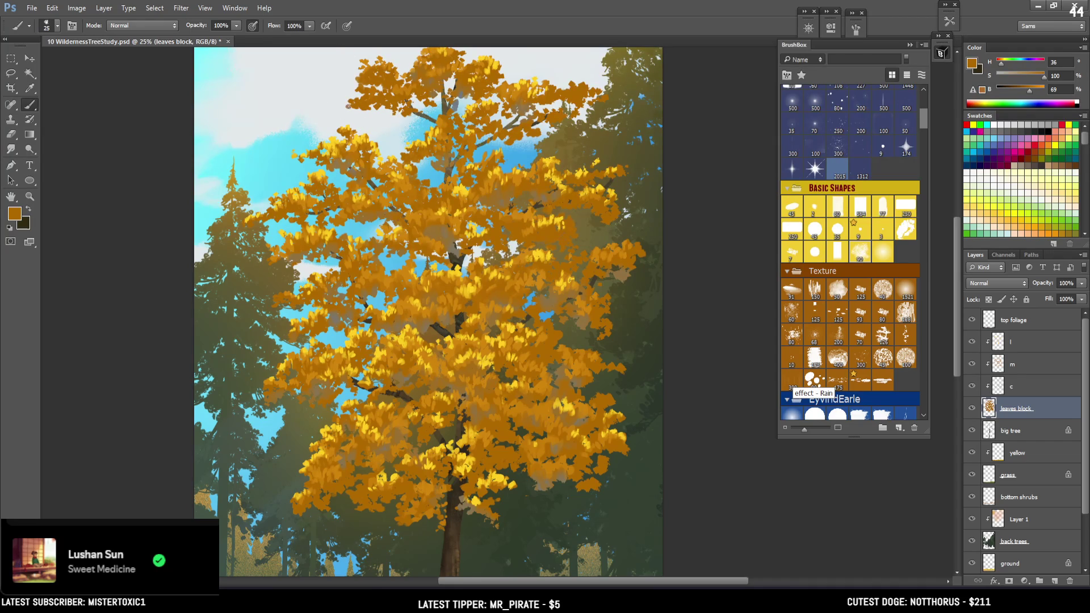
left_click_drag(343, 108, 348, 107)
key("bracketright")
key("bracketleft")
scroll(420, 57, "down", 2)
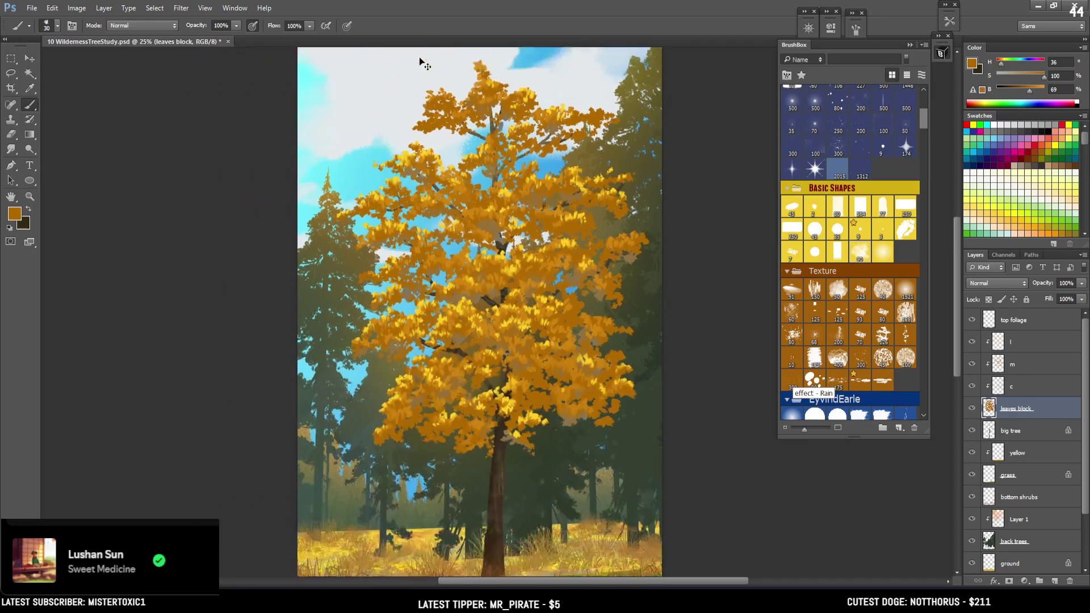
scroll(420, 58, "up", 1)
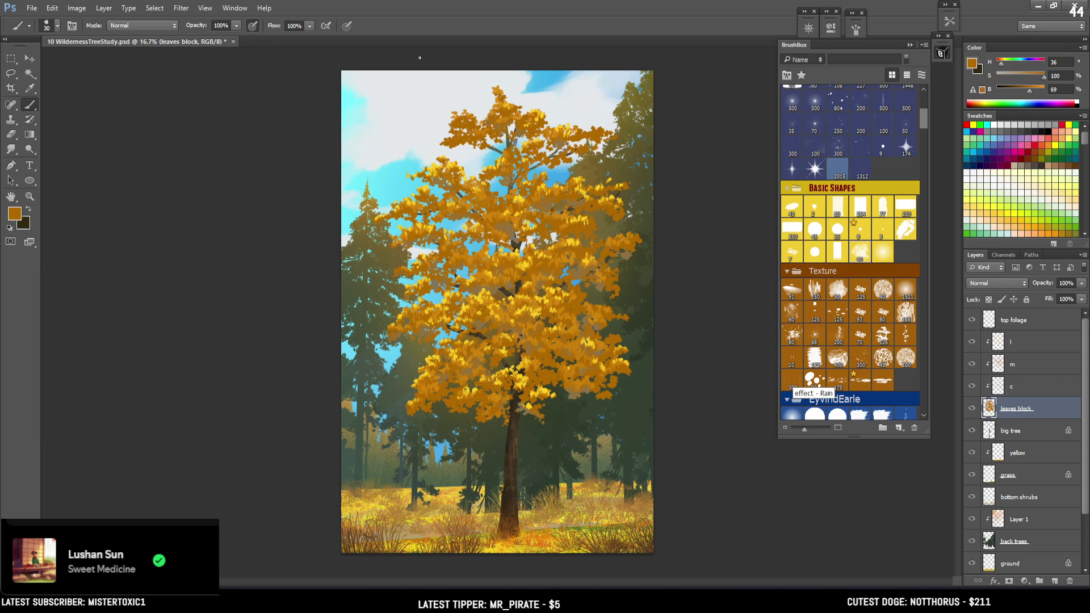
Choose the scattered block brush, add a new layer clipped above Layer 1, and save
left_click_drag(923, 119, 921, 183)
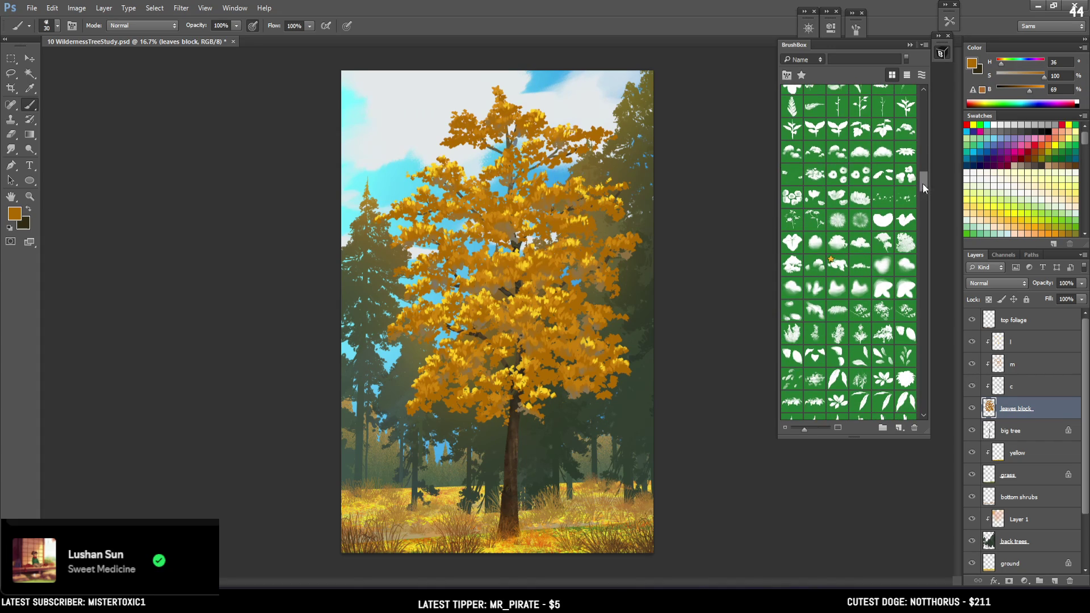
left_click(815, 266)
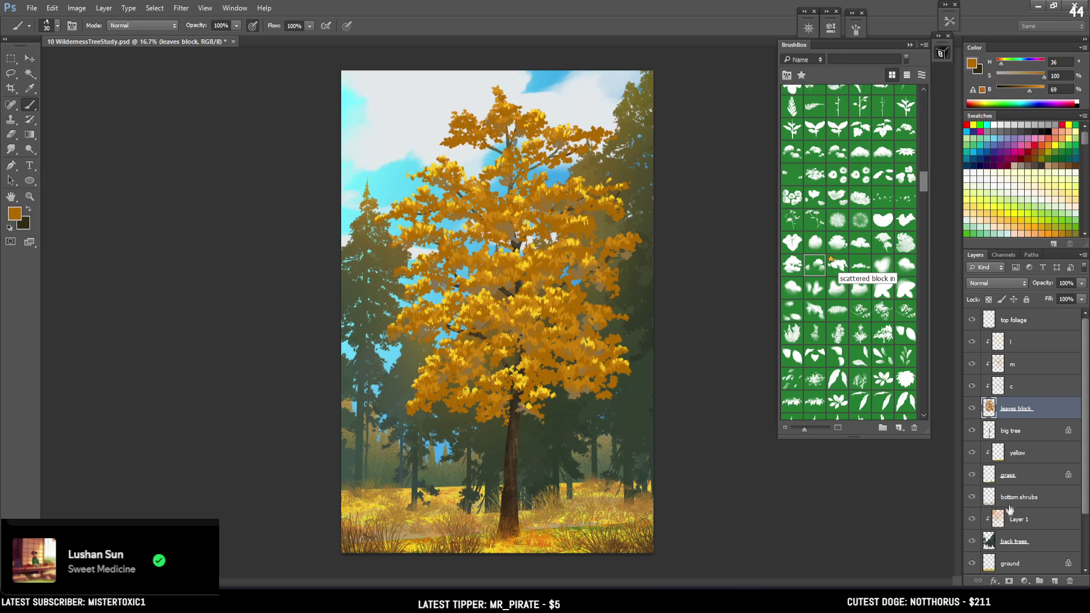
left_click(1019, 518)
left_click(1054, 581)
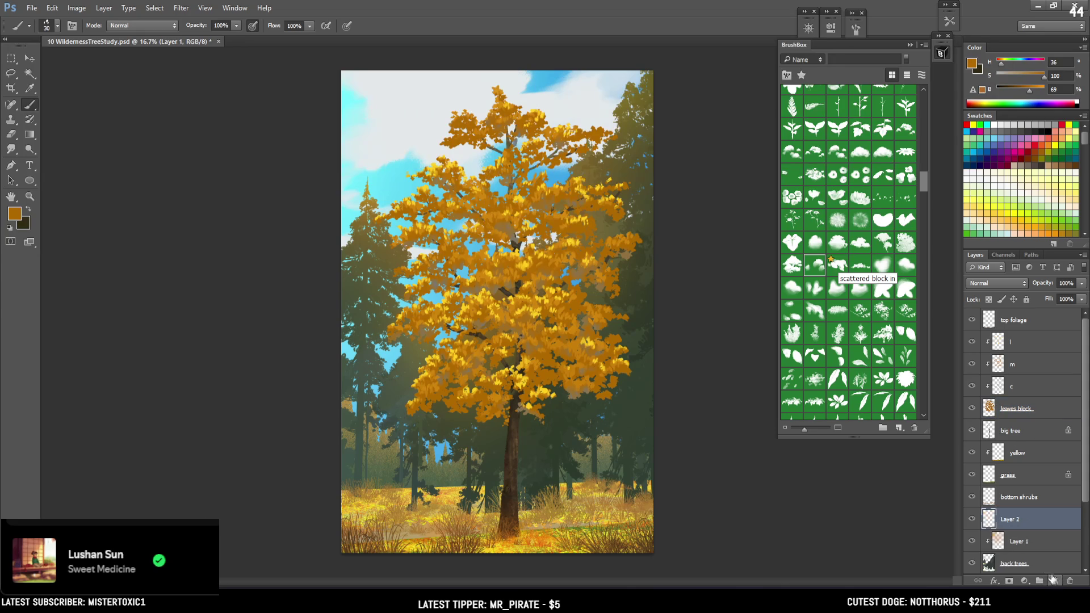
key("ctrl+s")
Sample olive brown, test a 600-size brush dab, then delete the clipped layer
left_click_drag(1081, 487, 1080, 538)
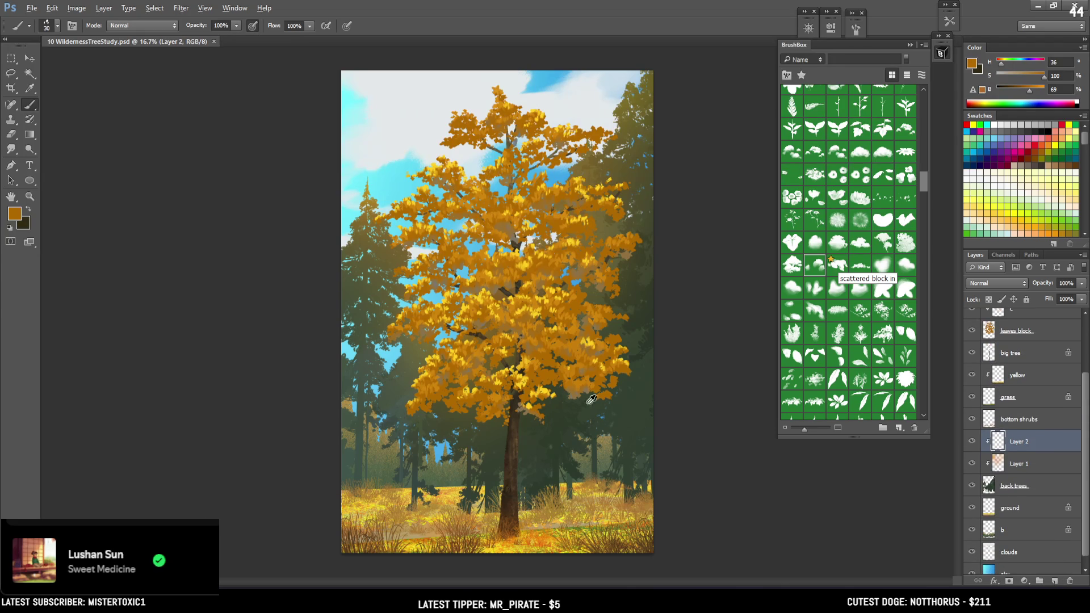
left_click(367, 221, "alt")
left_click_drag(367, 221, 363, 229)
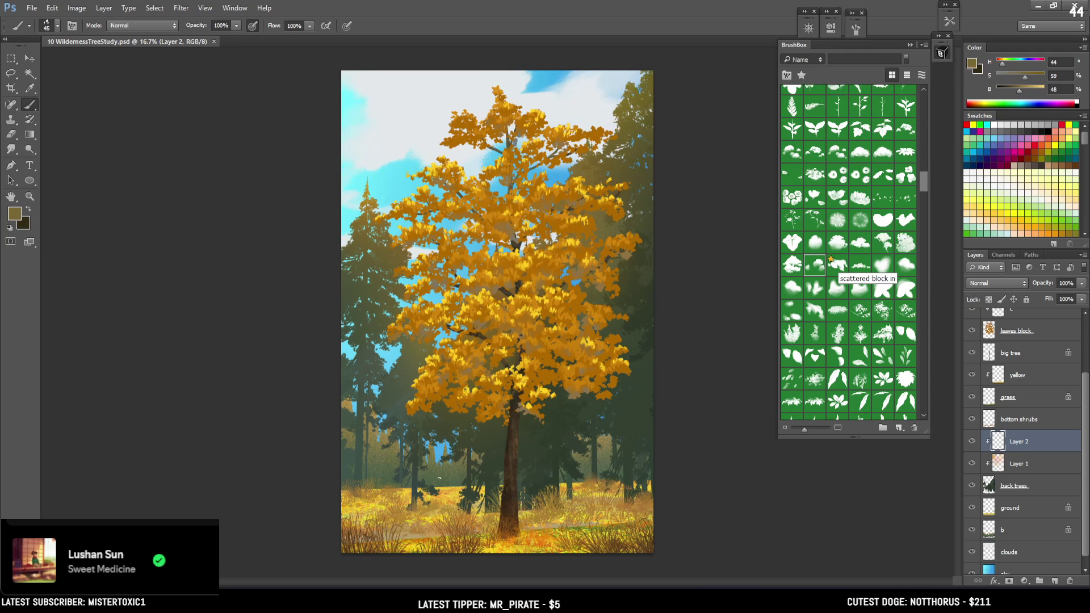
key("bracketright")
key("bracketright")
key("bracketright")
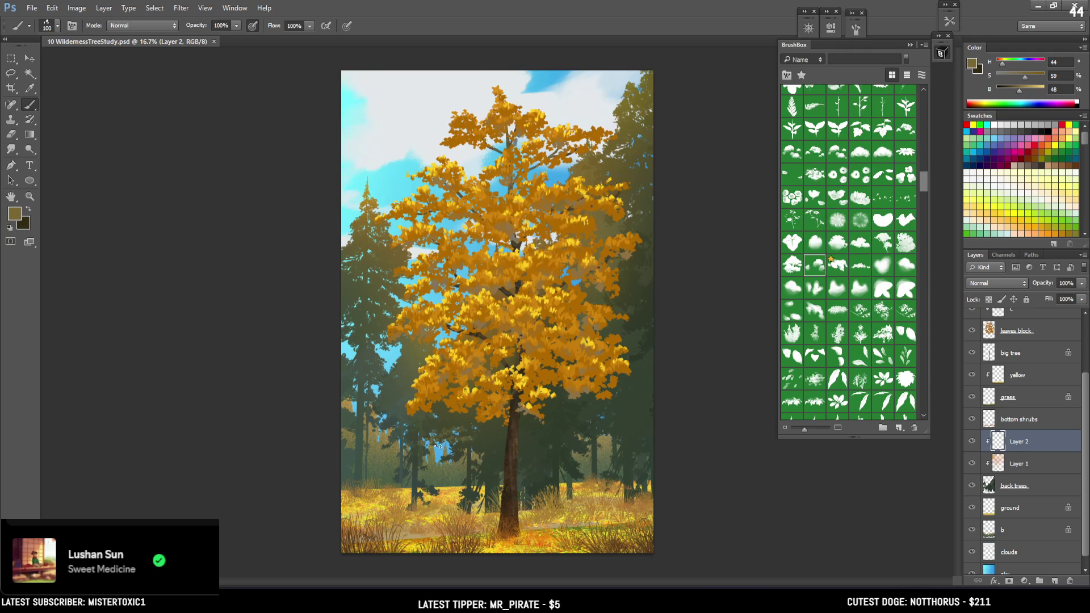
key("bracketright")
key("bracketright")
key("bracketright")
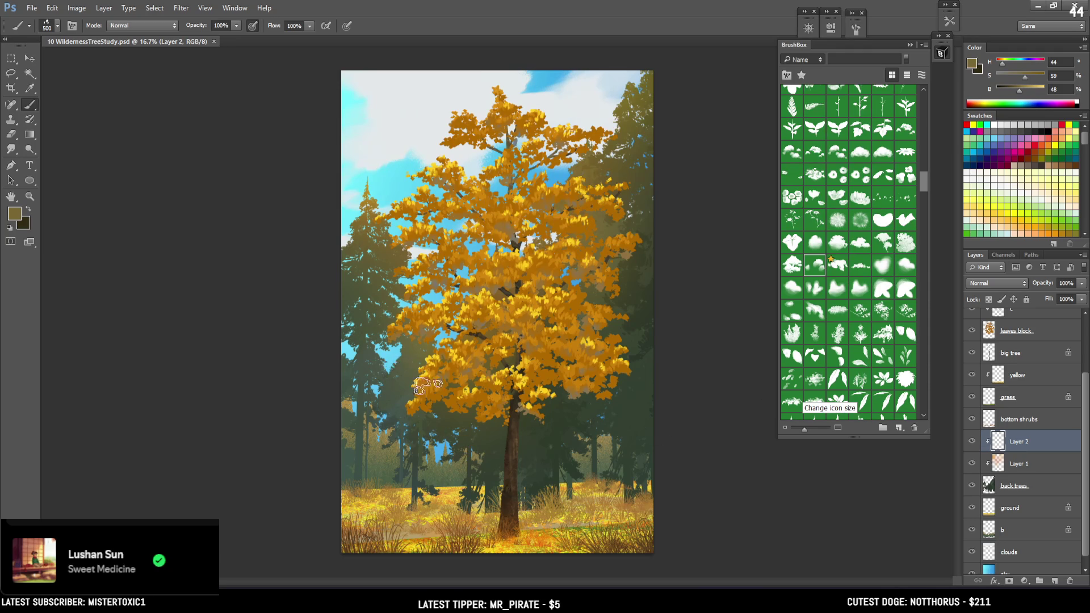
key("bracketright")
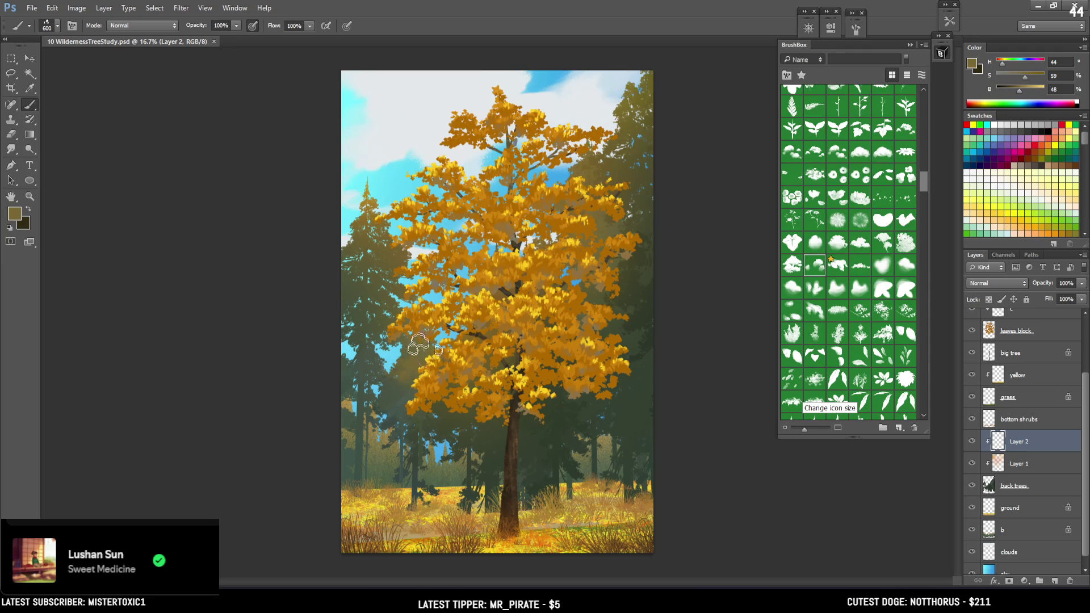
left_click(462, 450)
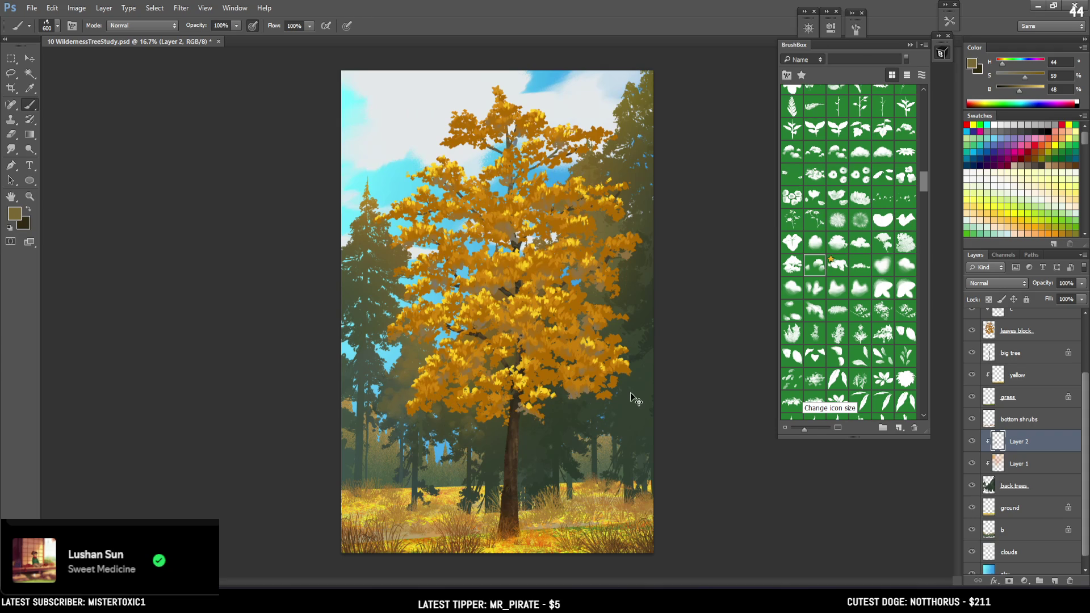
key("Delete")
Add a new empty layer above bottom shrubs and name it shrub2
left_click(971, 430)
left_click(972, 431)
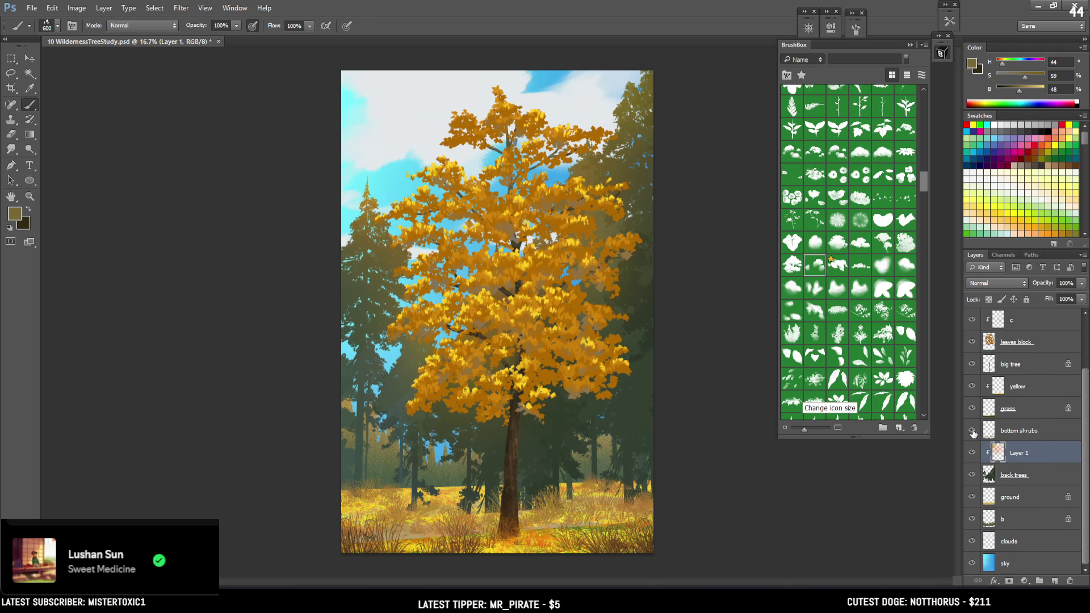
left_click(1026, 434)
key("ctrl+shift+alt+n")
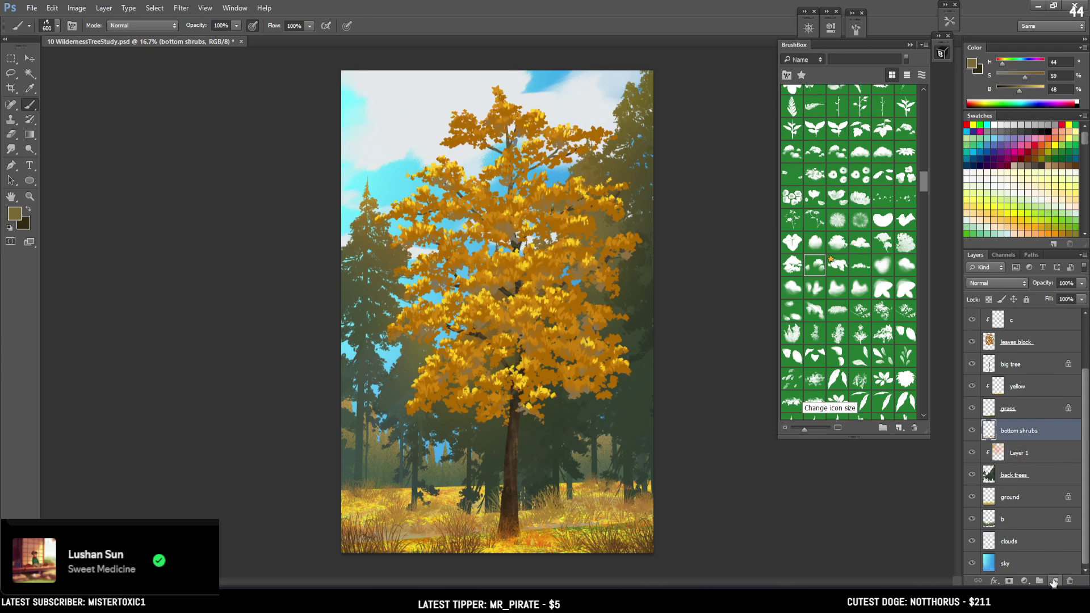
double_click(1011, 429)
type("shrub2")
key("Return")
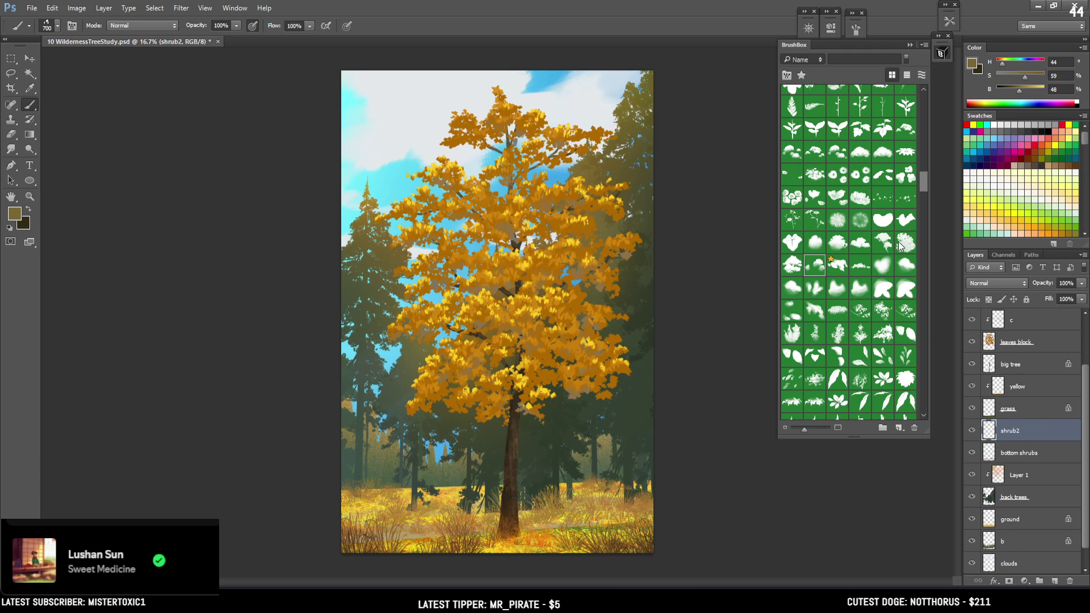
Test the Dandelion 2 and another bush brush at 400–600, painting trial brown and green bushes at lower left
left_click(838, 244)
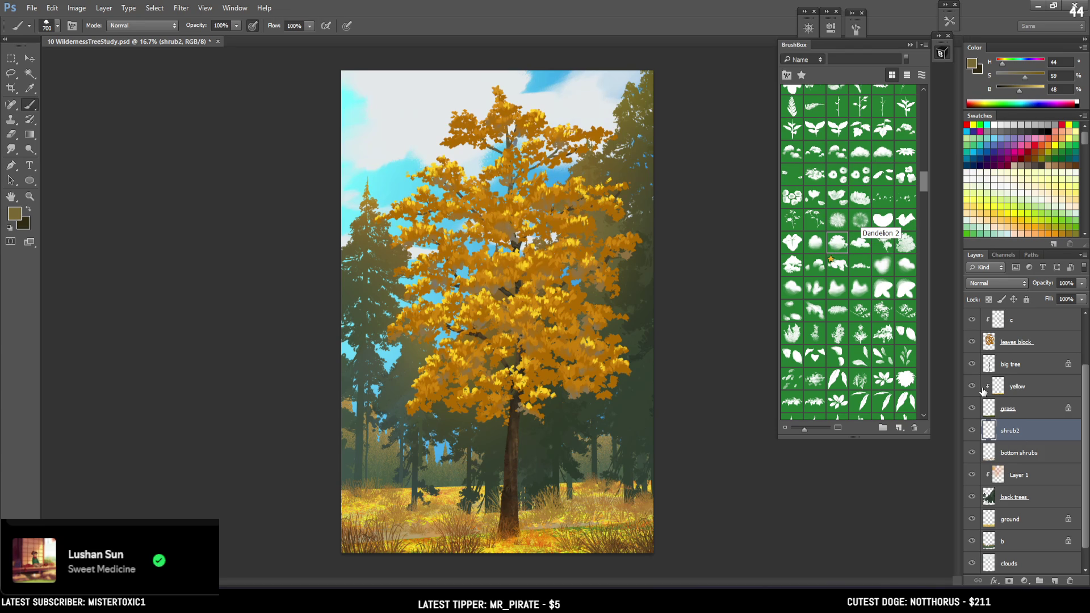
left_click_drag(353, 462, 445, 486)
key("ctrl+z")
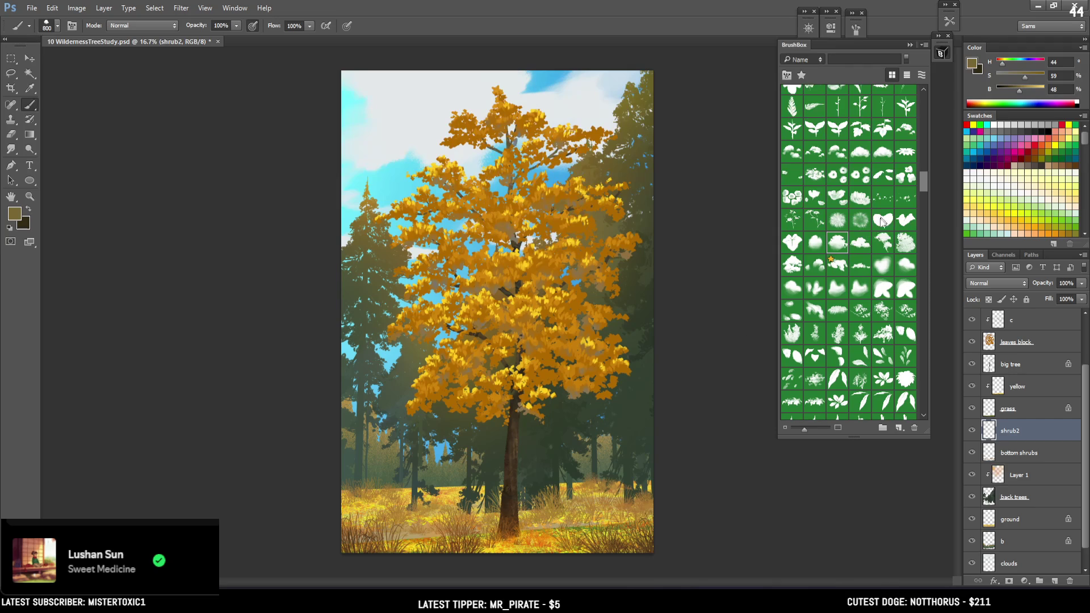
left_click(906, 244)
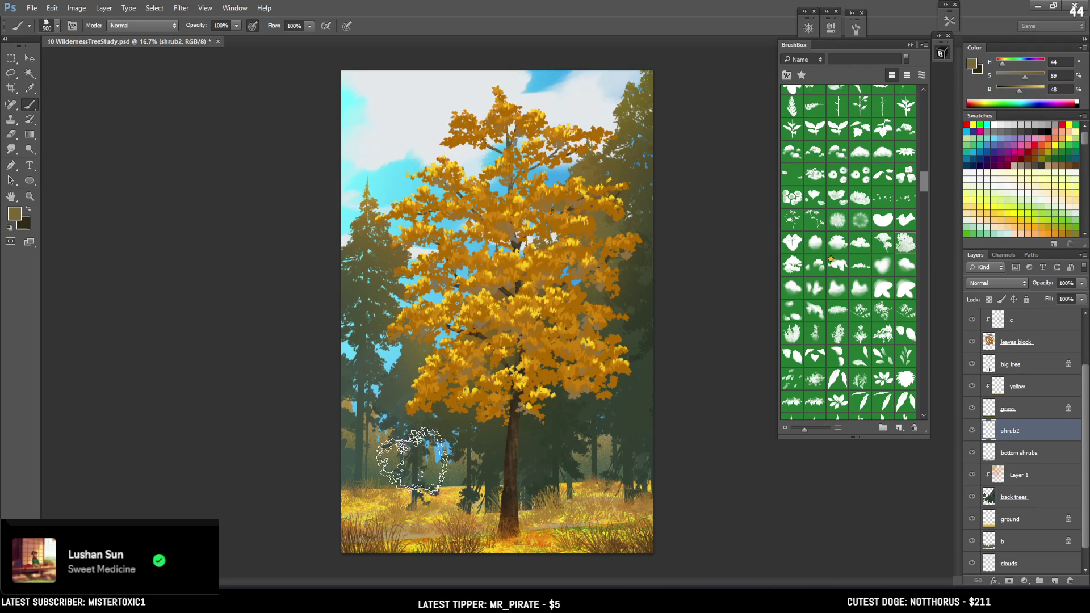
key("bracketleft")
key("bracketleft")
key("bracketleft")
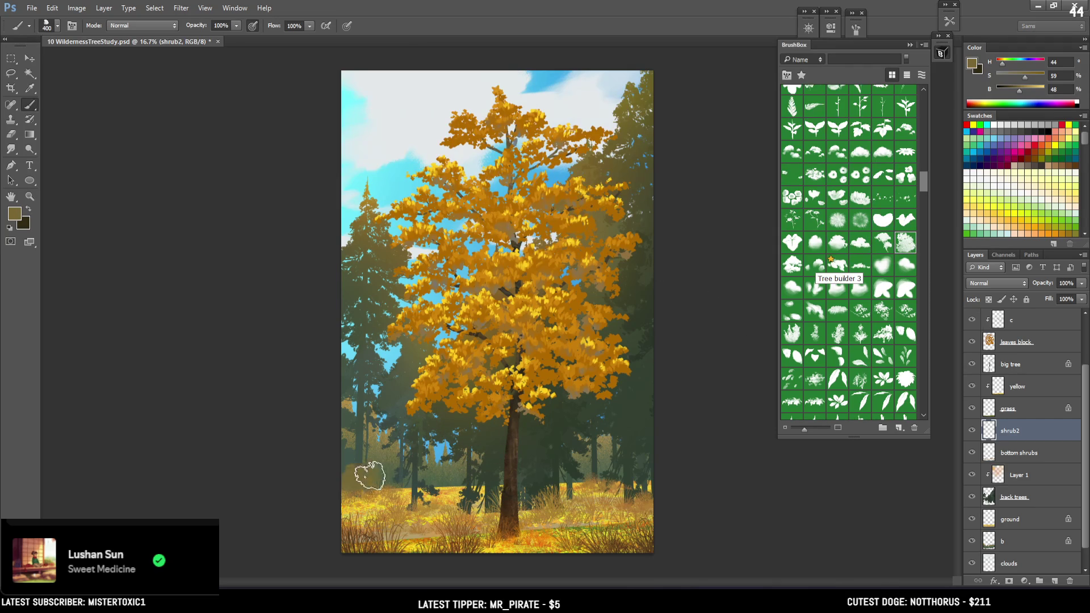
left_click(585, 520, "alt")
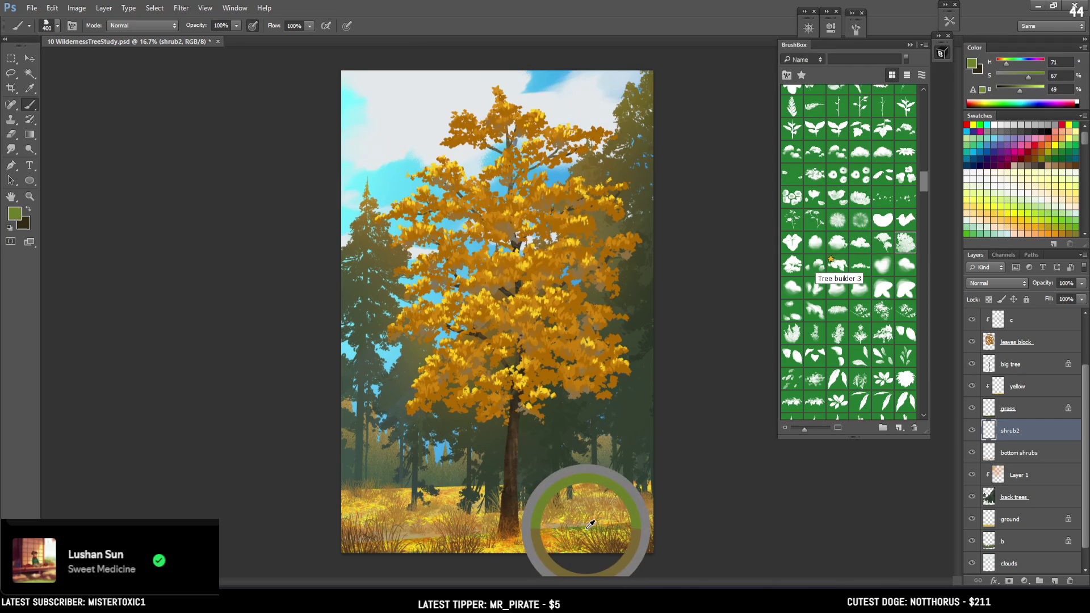
key("bracketright")
key("bracketright")
right_click(351, 472)
mouse_move(349, 477)
left_mouse_down()
mouse_move(392, 468)
mouse_move(397, 488)
mouse_move(437, 499)
left_mouse_up()
key("bracketright")
key("bracketright")
left_click(639, 310, "alt")
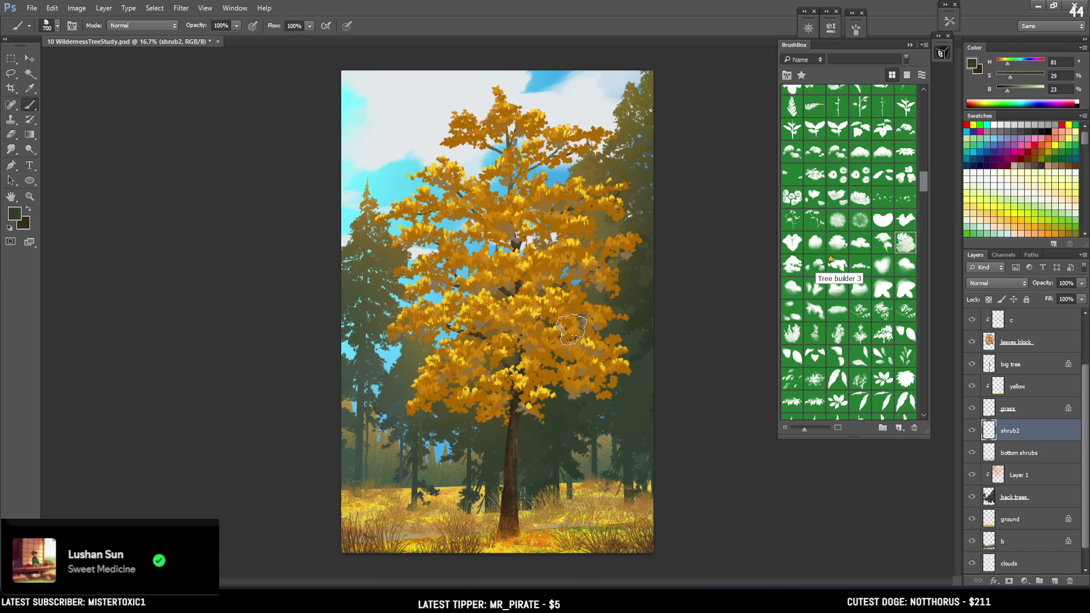
Undo a trial dark green bush, then lasso a freeform area around the lower trees and meadow
left_click_drag(360, 450, 417, 481)
key("ctrl+alt+z")
key("ctrl+alt+z")
key("ctrl+alt+z")
left_click(11, 74)
mouse_move(430, 387)
left_mouse_down()
mouse_move(272, 433)
mouse_move(328, 506)
mouse_move(326, 522)
mouse_move(611, 525)
mouse_move(692, 450)
mouse_move(582, 391)
left_mouse_up()
Paint a brighter green shrub inside the selection at size 700 and move shrub2 below bottom shrubs
key("b")
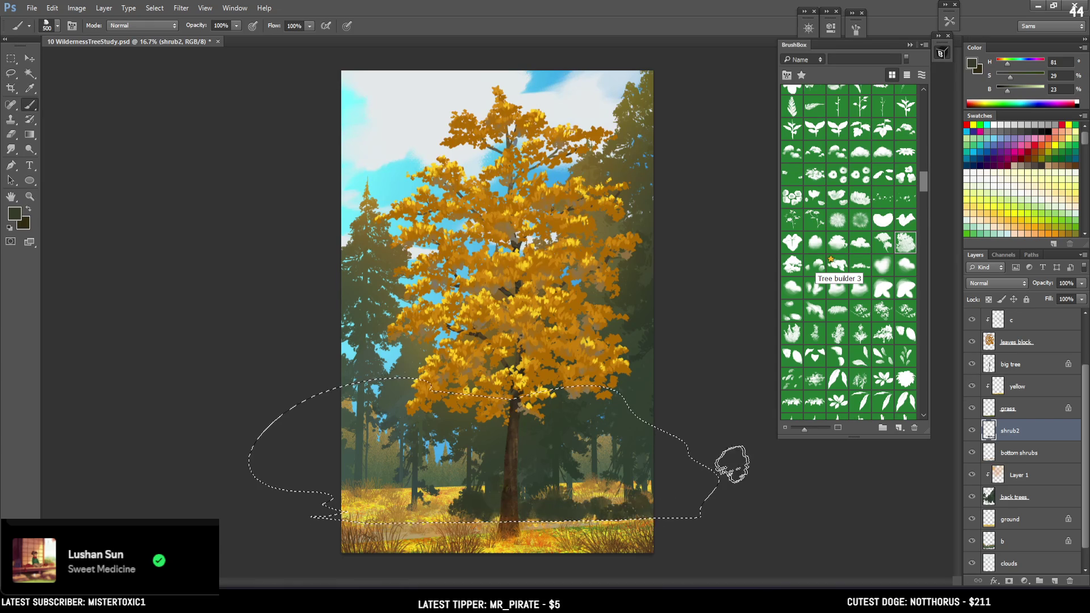
left_click_drag(1012, 95, 1015, 94)
key("bracketright")
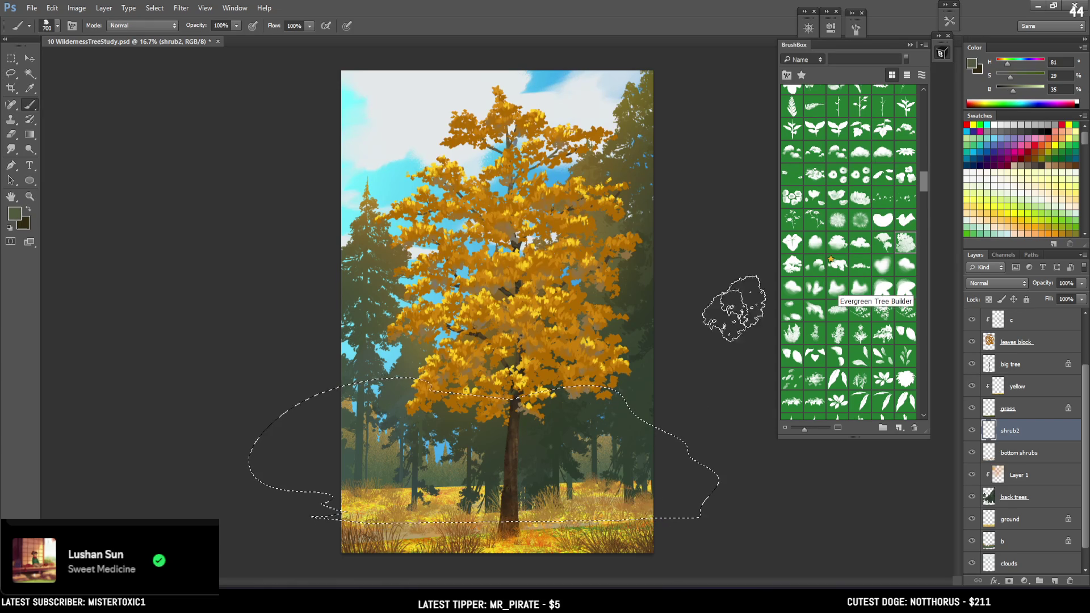
left_click(604, 499)
mouse_move(1020, 433)
left_mouse_down()
mouse_move(1036, 446)
mouse_move(1030, 461)
left_mouse_up()
Sample a darker green from the painting and resize the brush from 300 up to 500
key("bracketleft")
key("bracketleft")
key("bracketleft")
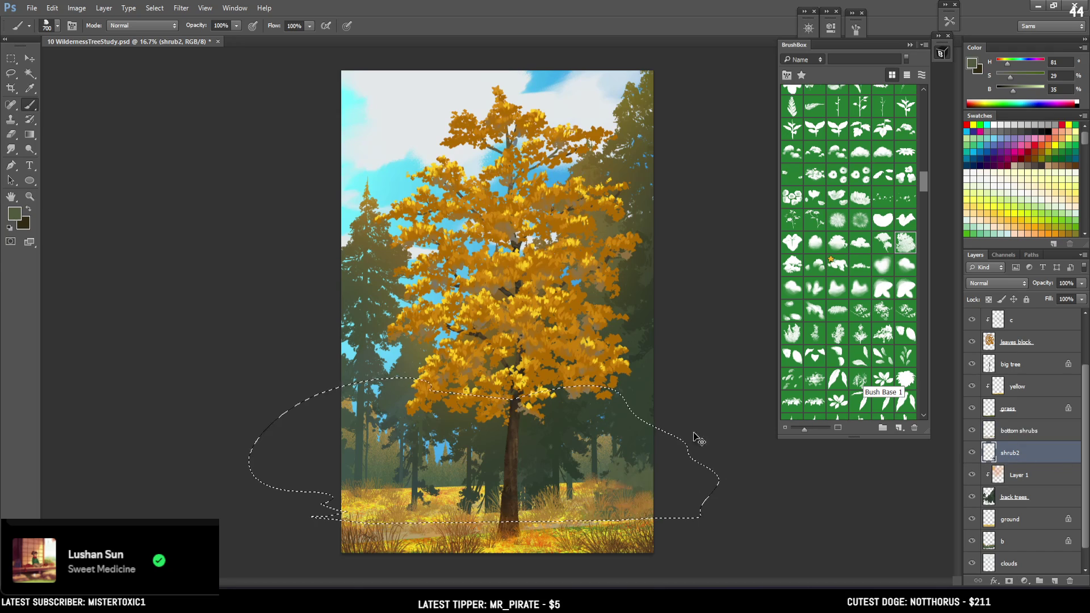
left_click(628, 472, "alt")
key("bracketright")
key("alt+v")
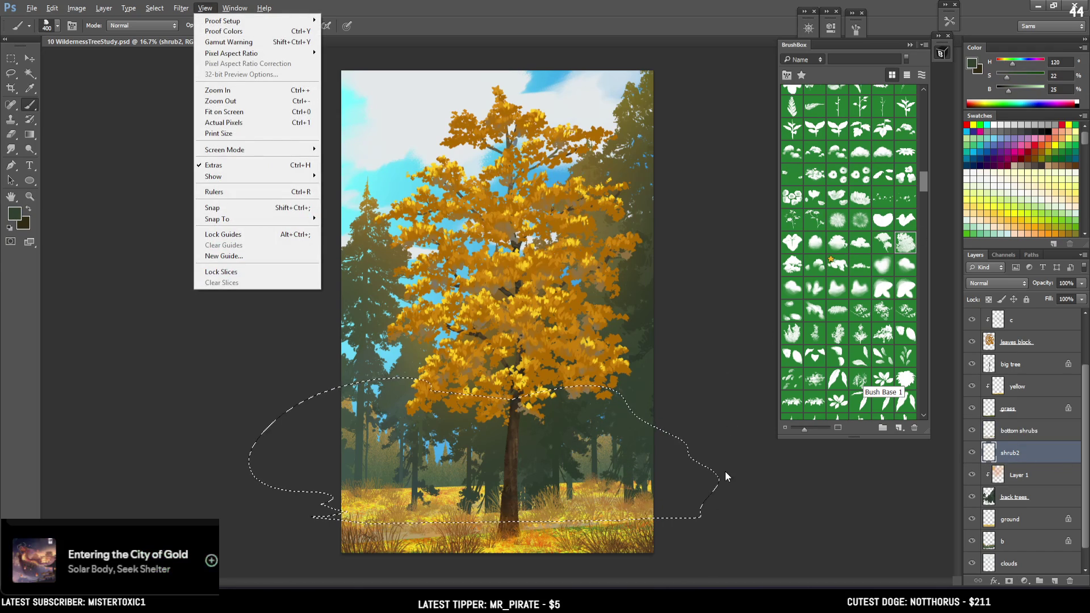
key("Escape")
key("bracketright")
Dab tan and dark brown bush masses at the right edge and around the trunk base
left_click(586, 470, "alt")
left_click(647, 474)
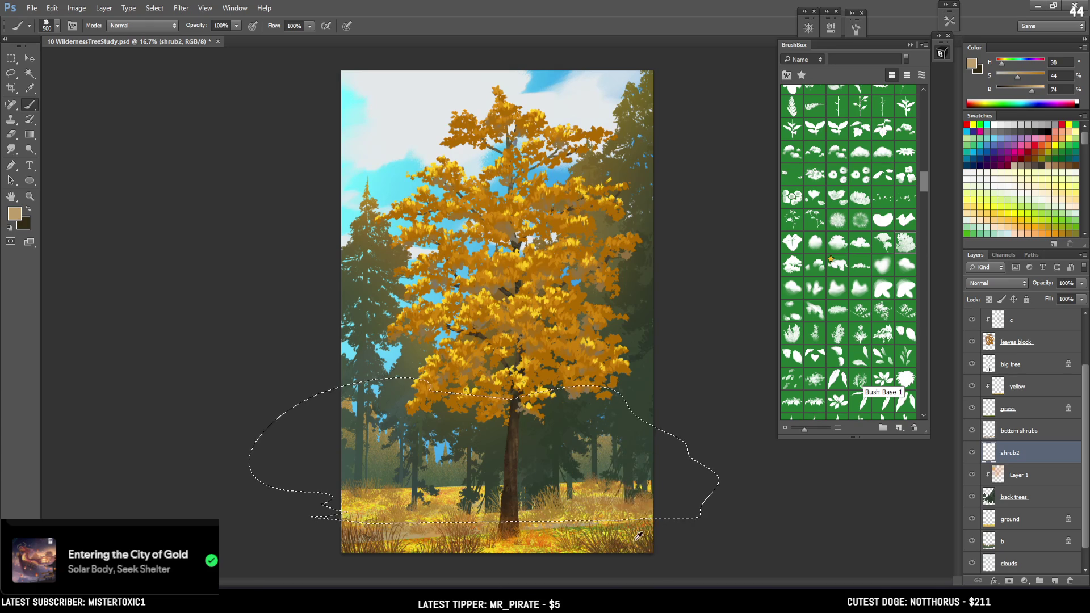
left_click(645, 516, "alt")
left_click(684, 499)
left_click(684, 445)
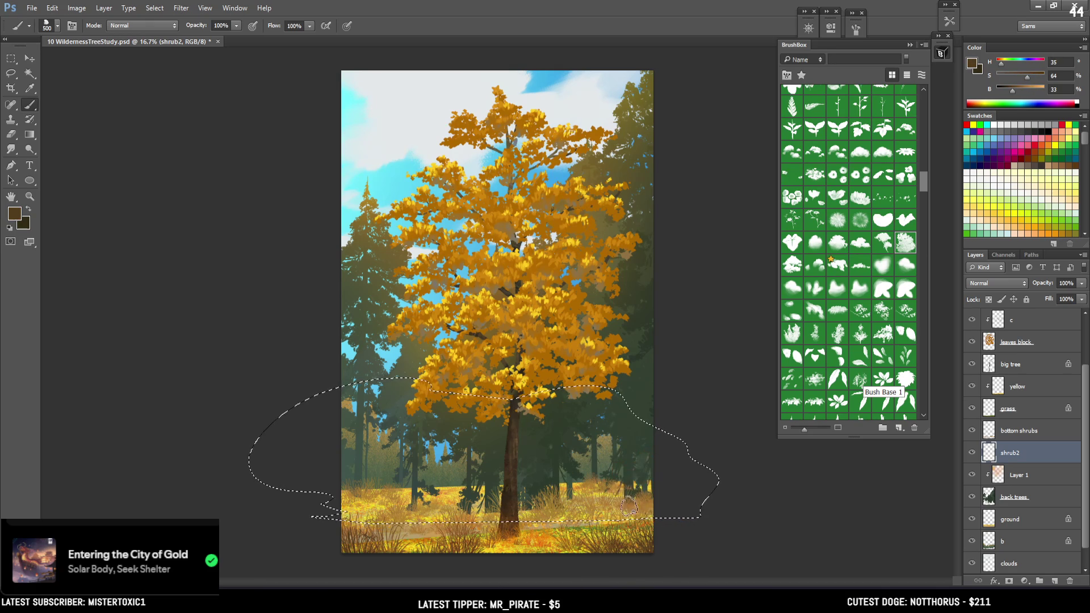
key("bracketright")
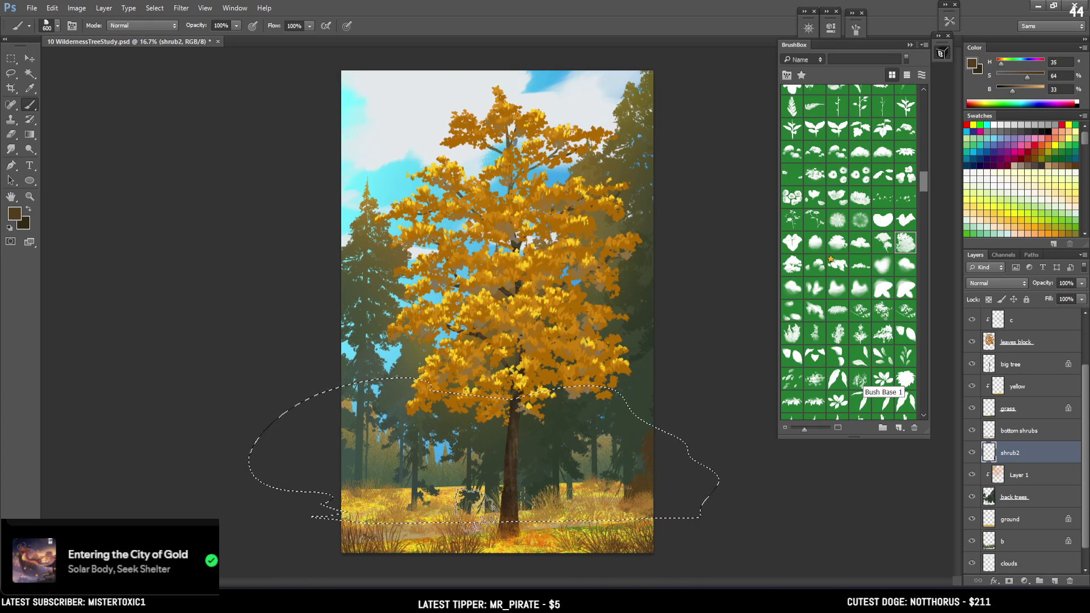
left_click(494, 485)
Erase parts of the brown shrubs back, then return to the brush
key("e")
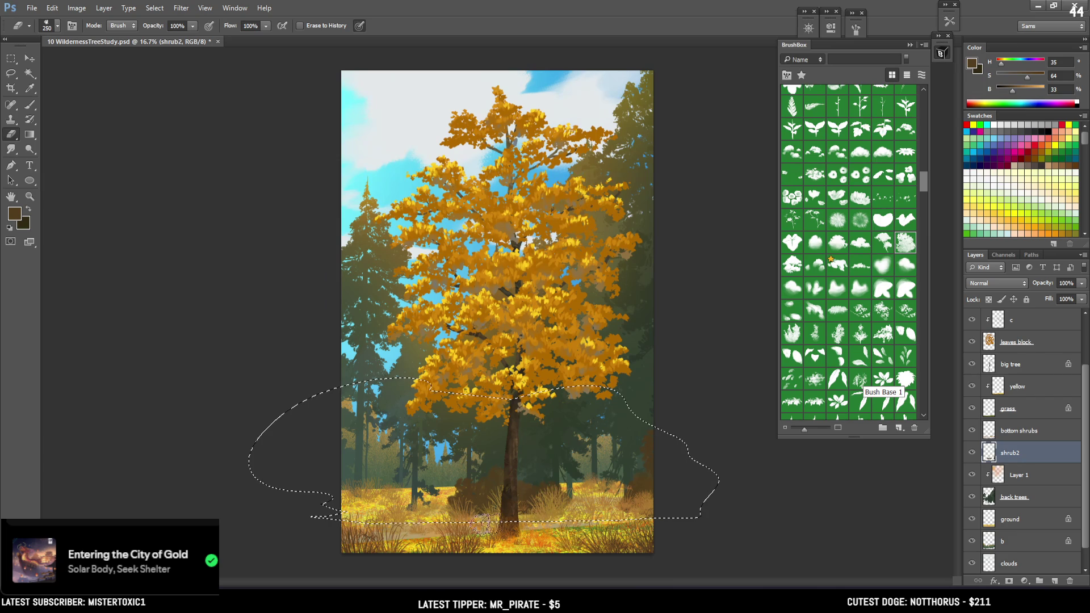
key("b")
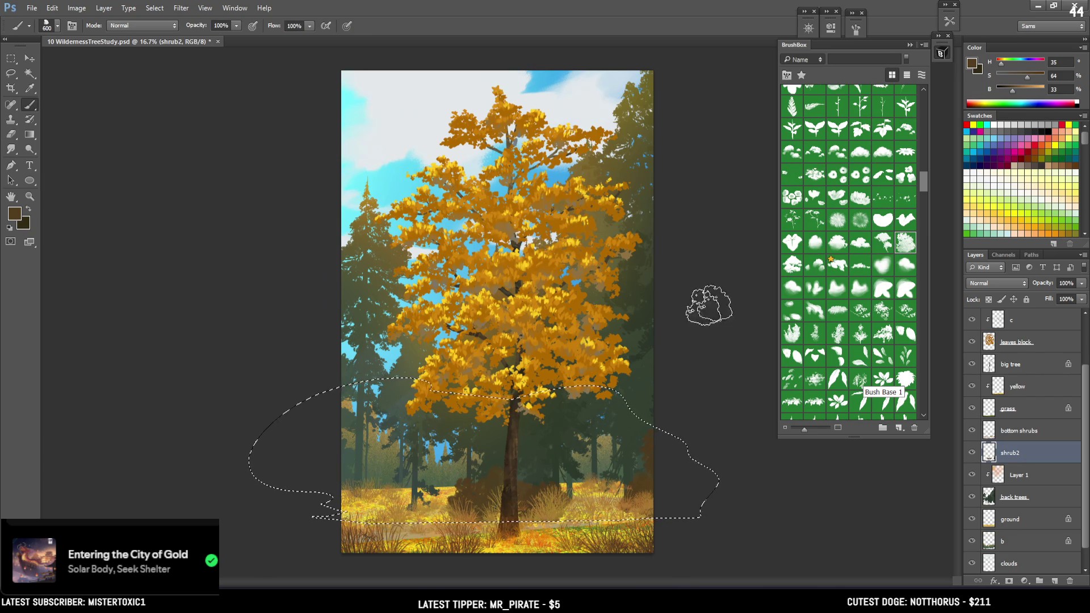
left_click_drag(925, 177, 915, 276)
scroll(914, 278, "down", 2)
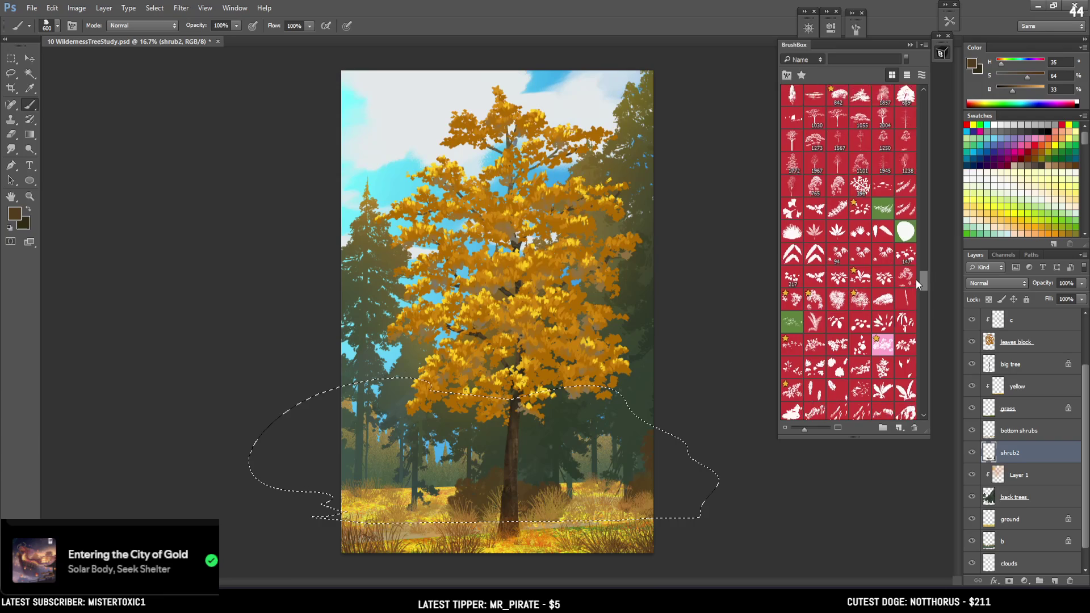
scroll(916, 281, "down", 1)
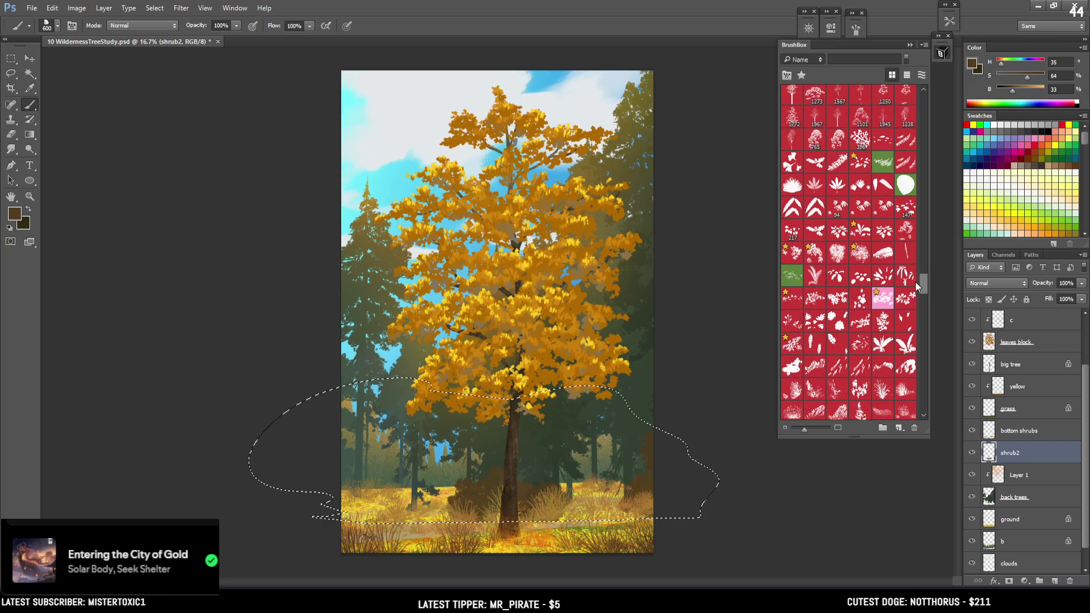
scroll(915, 281, "up", 2)
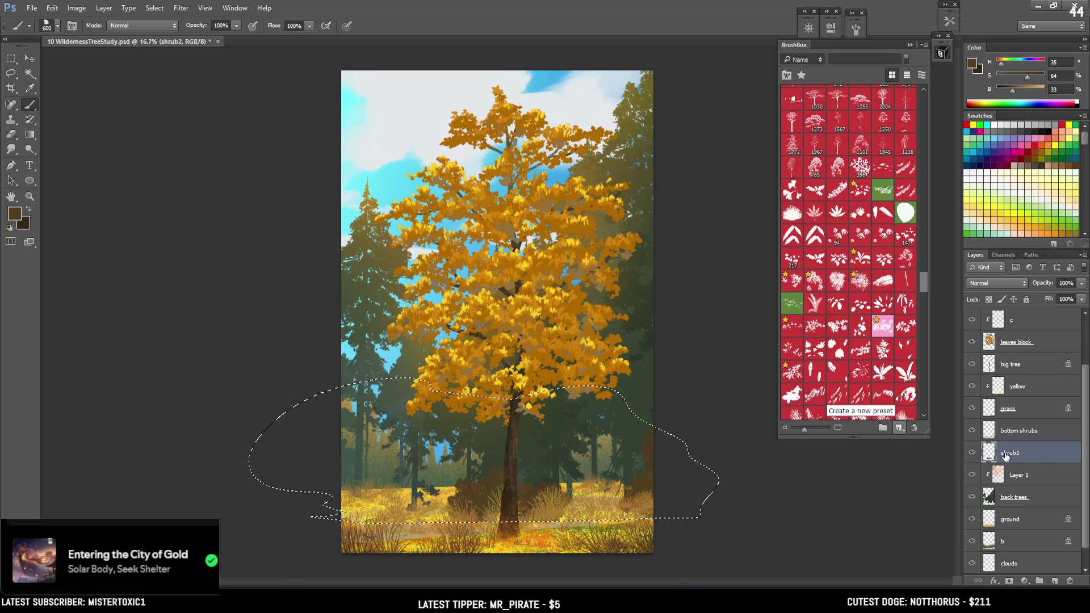
key("e")
Stamp grass tufts near the trunk using several grass brush presets at a larger size
key("bracketright")
key("bracketright")
key("bracketright")
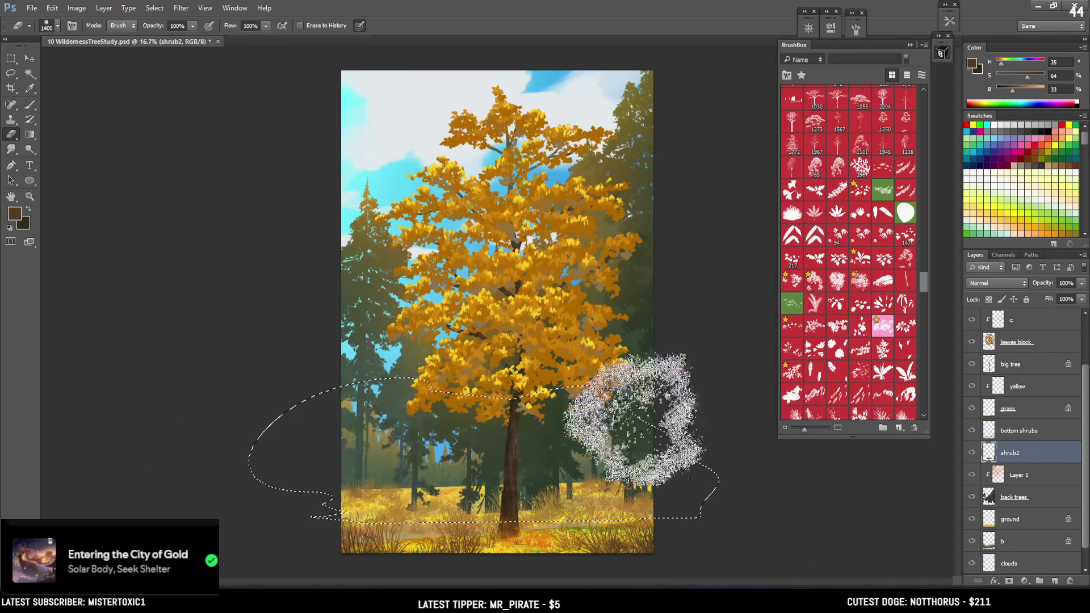
key("b")
scroll(863, 360, "down", 3)
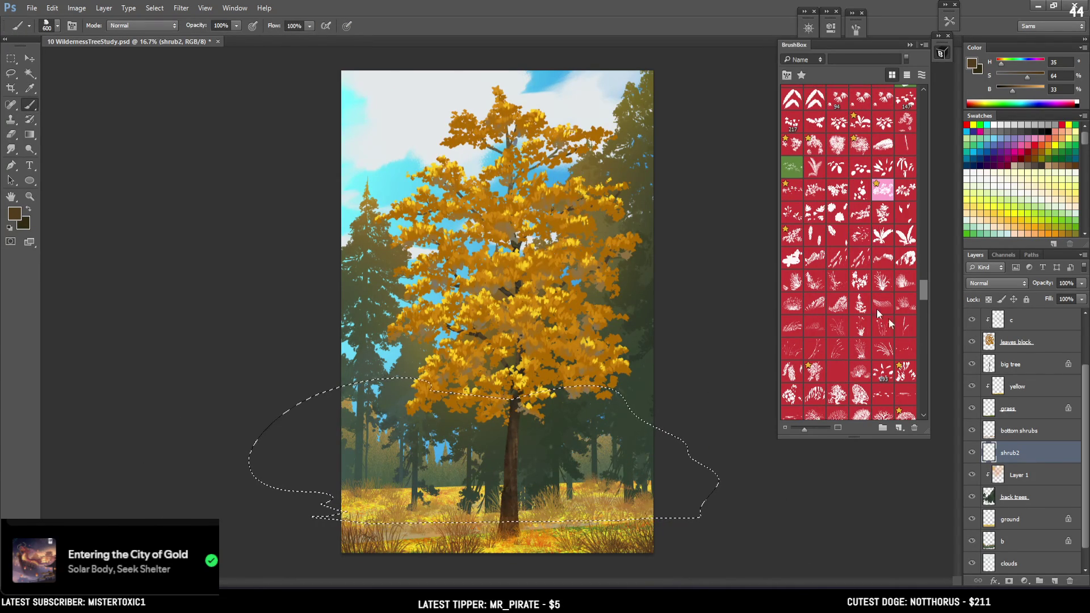
left_click(900, 376)
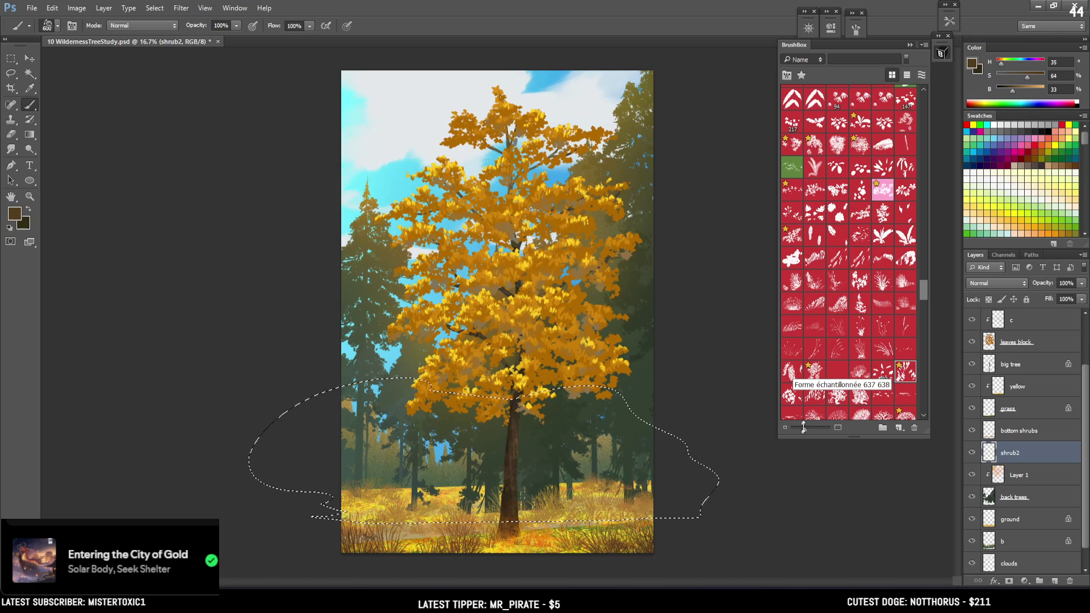
left_click(814, 373)
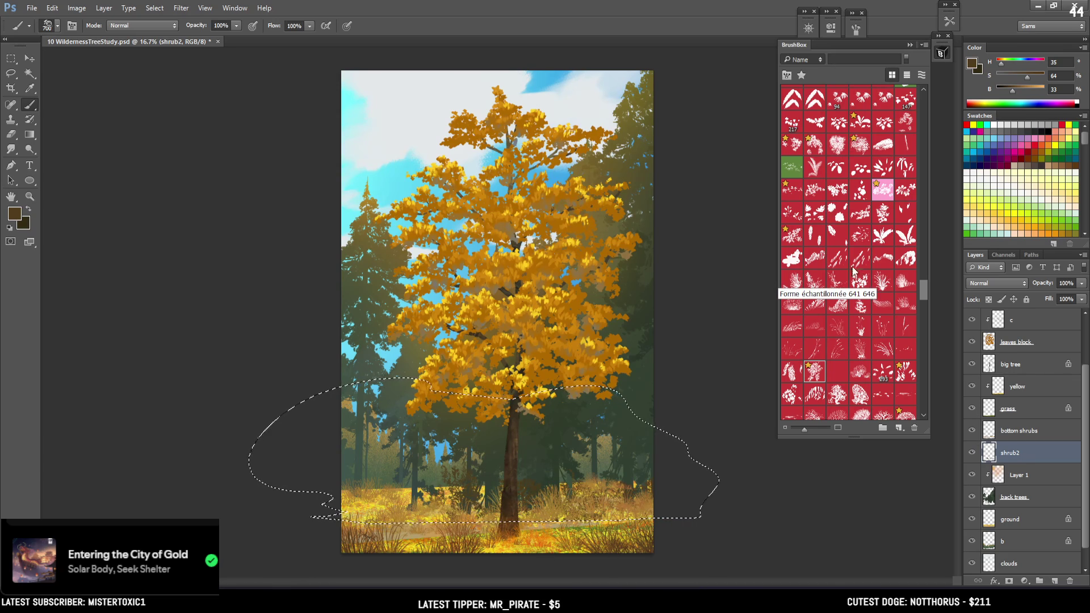
left_click(866, 283)
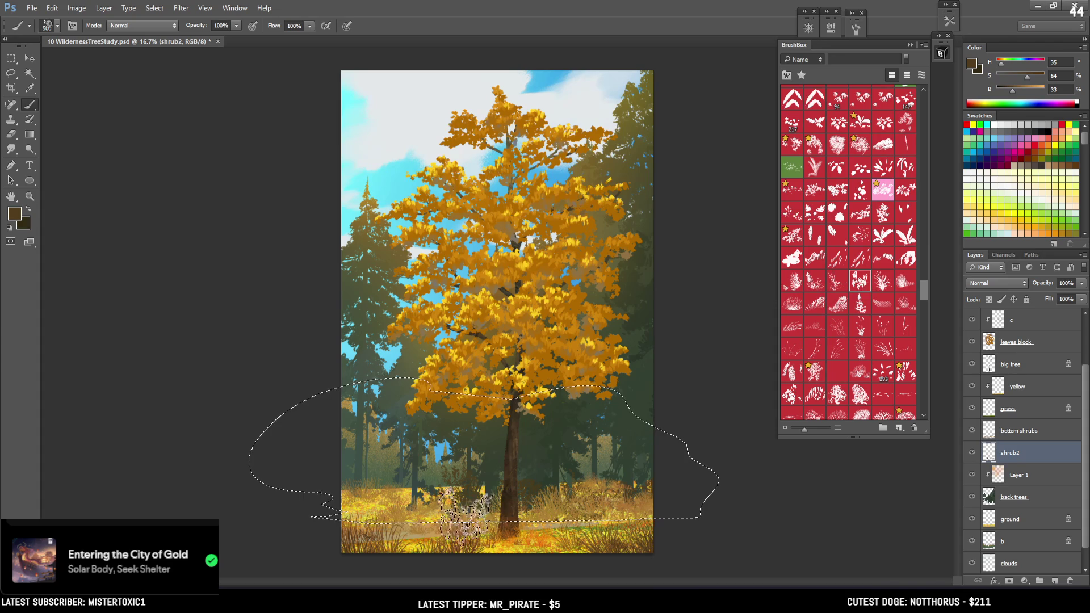
key("bracketright")
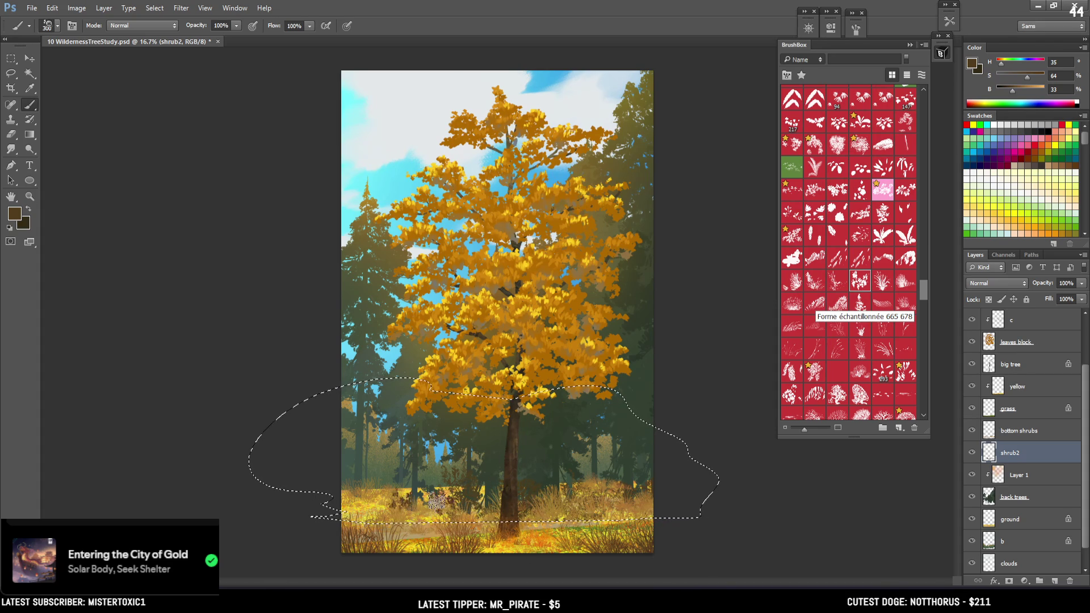
Erase parts of the shrubs back with a progressively smaller eraser for fine cleanup
key("e")
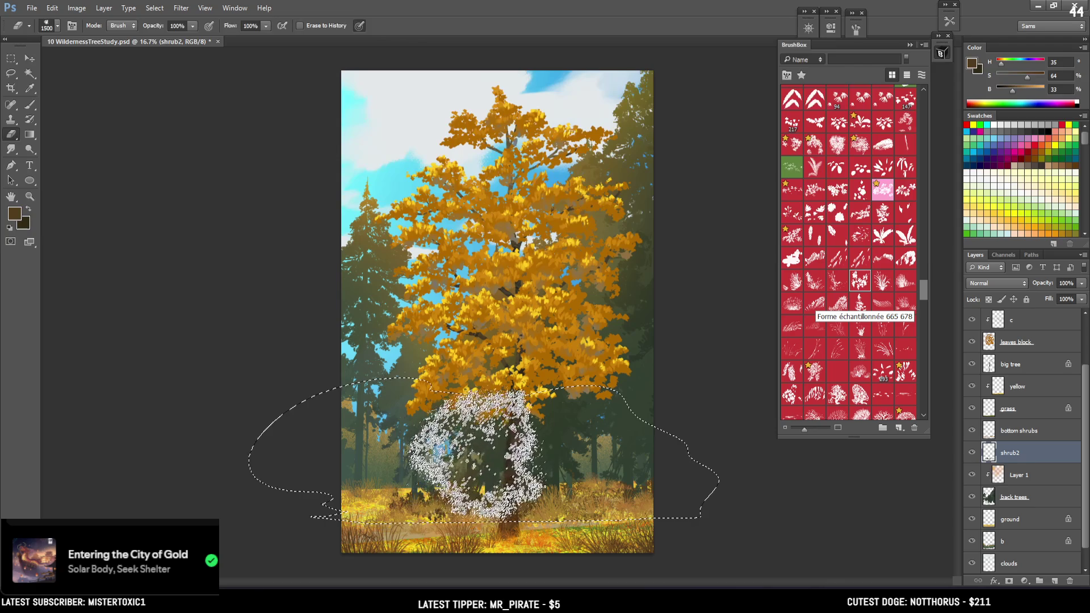
key("bracketleft")
key("bracketleft")
key("bracketleft")
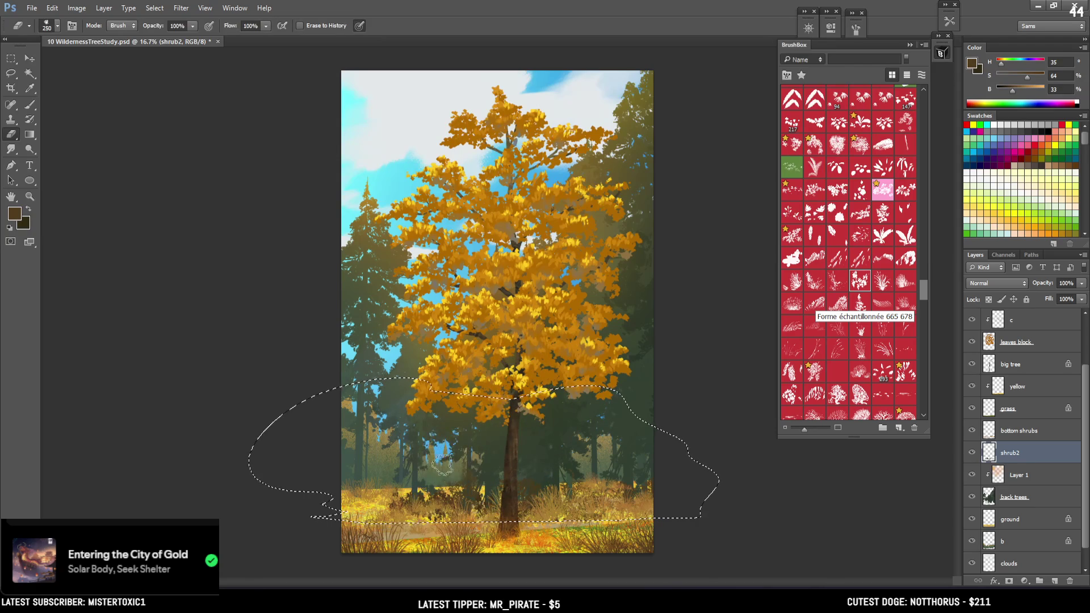
key("bracketleft")
key("bracketleft")
key("bracketleft")
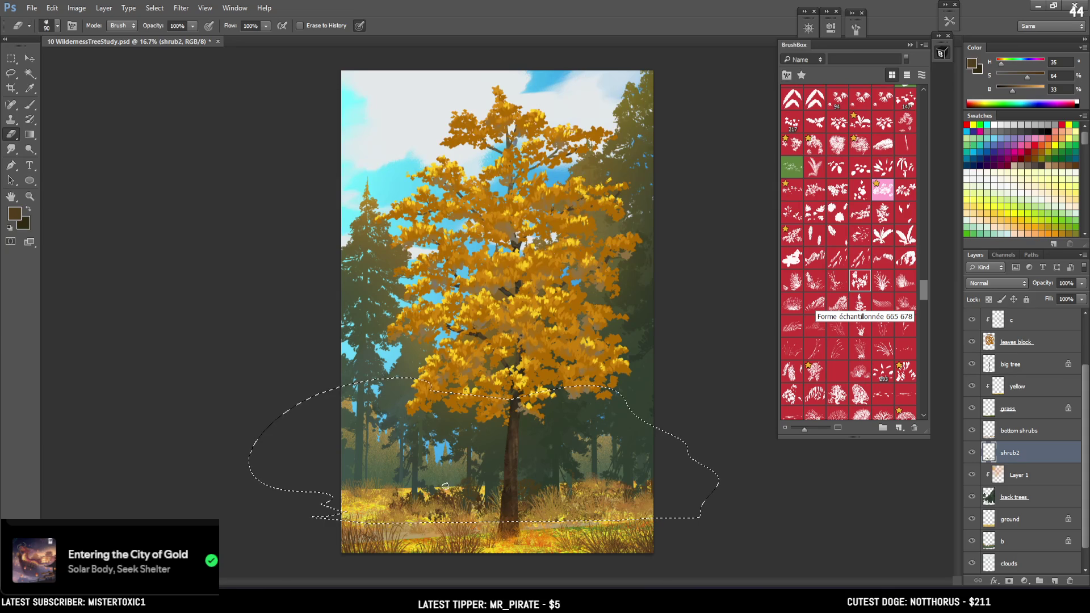
key("bracketright")
key("b")
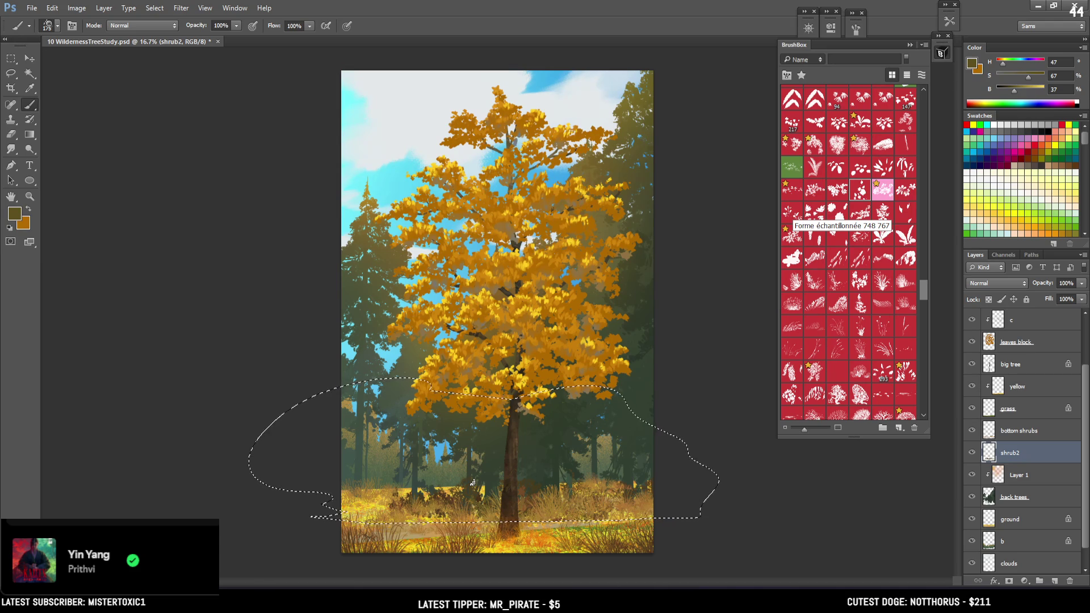
Deselect the lasso around the lower meadow, then restore it with Ctrl+Shift+D
key("ctrl+d")
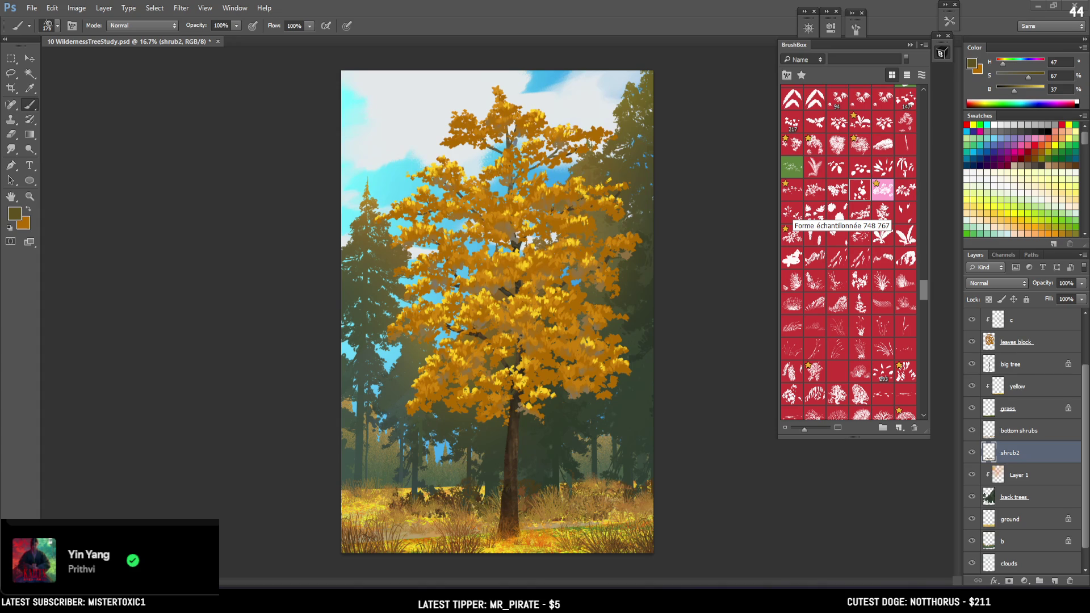
key("ctrl+shift+d")
Reselect the lower meadow, refine grass tufts by painting and erasing, then deselect and lock shrub2's transparency
key("l")
mouse_move(311, 516)
left_mouse_down()
mouse_move(278, 415)
mouse_move(700, 517)
left_mouse_up()
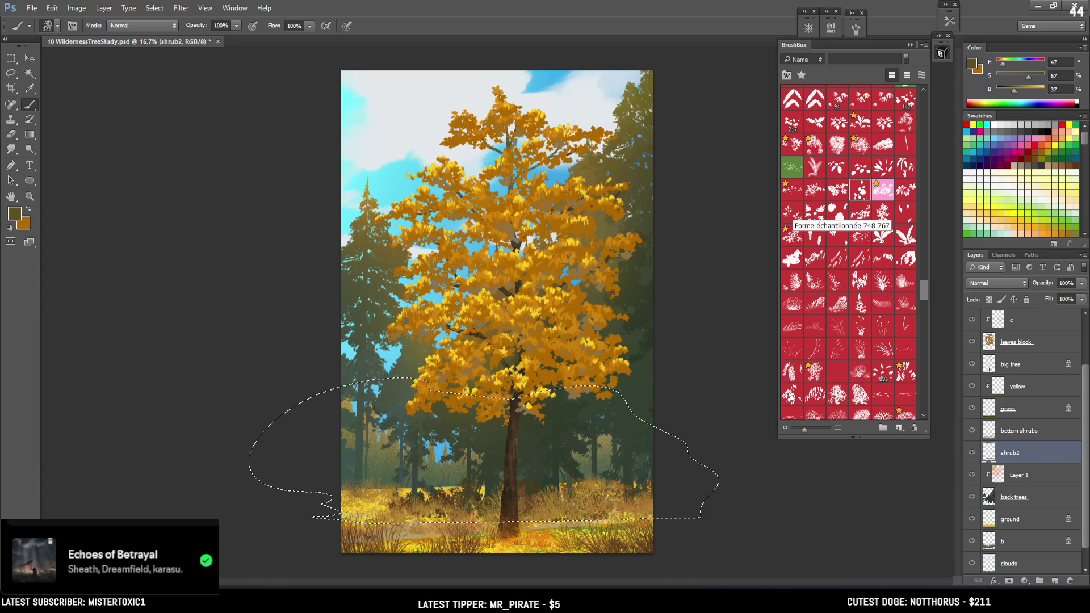
key("ctrl+d")
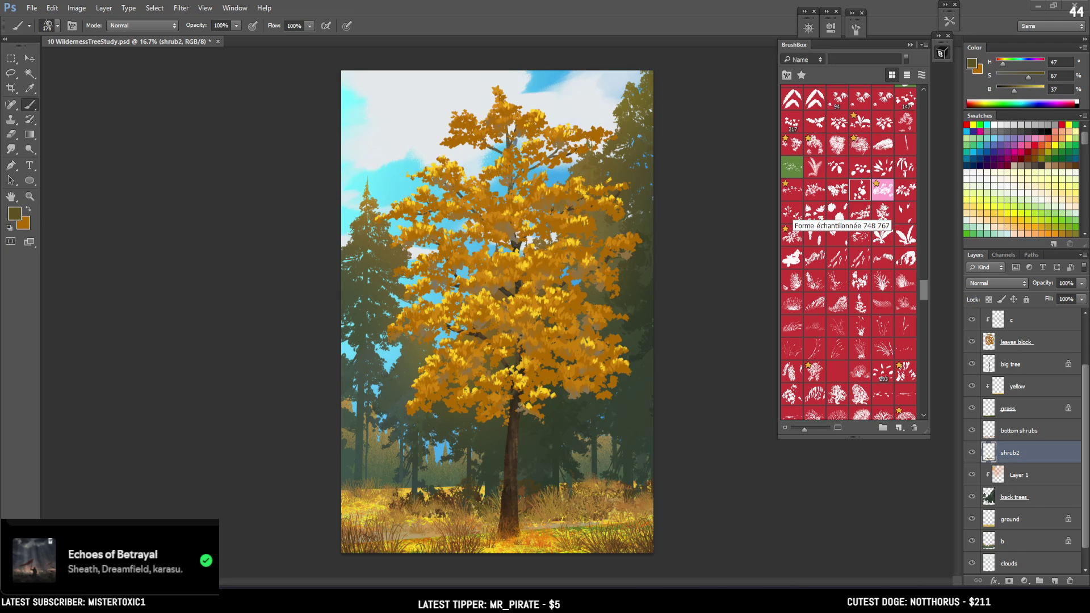
key("ctrl+shift+d")
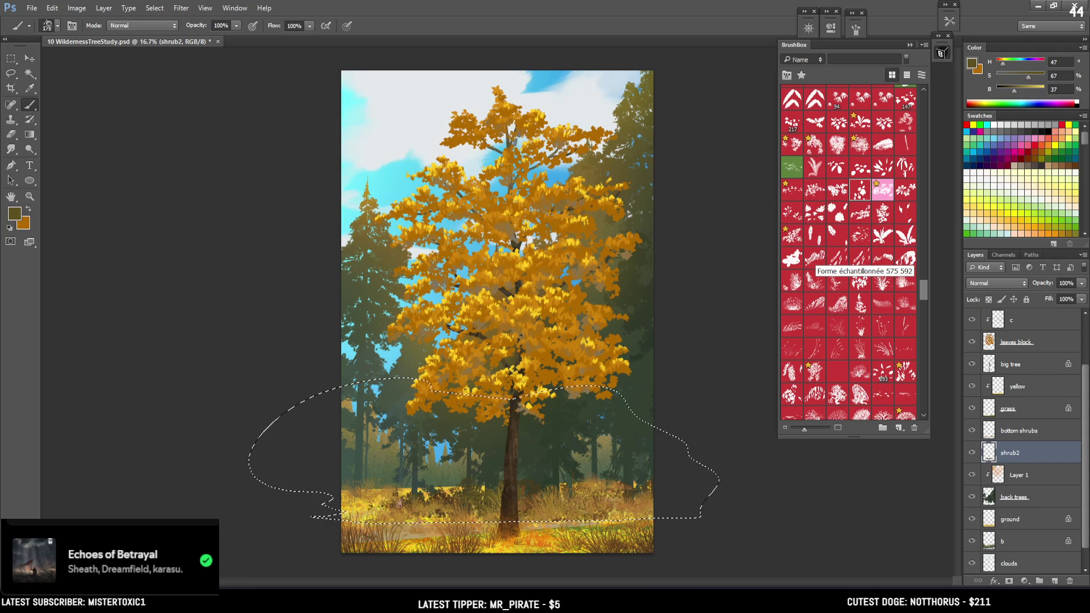
key("e")
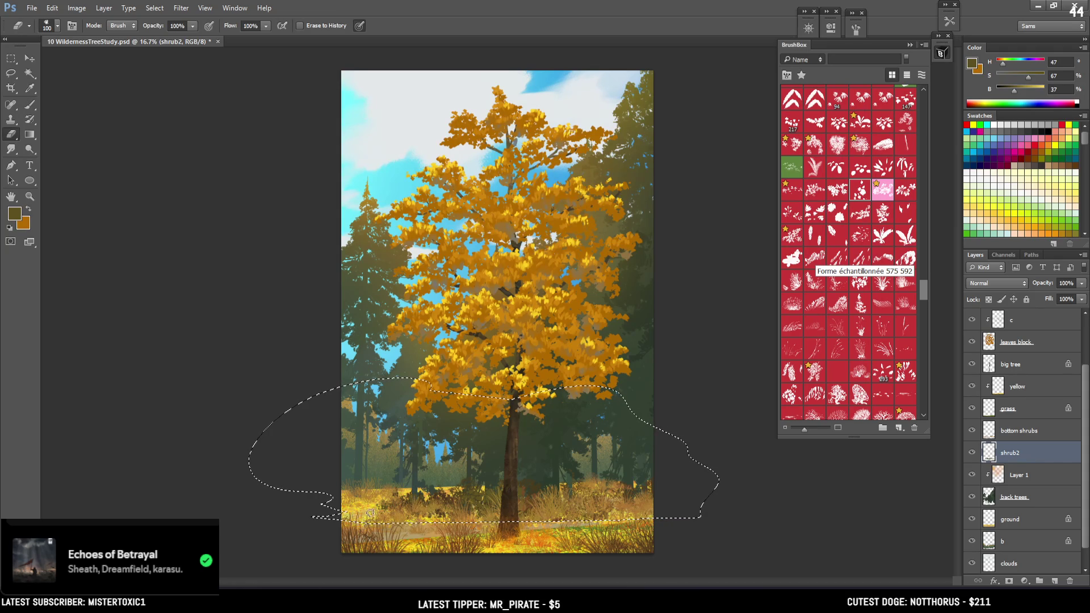
key("b")
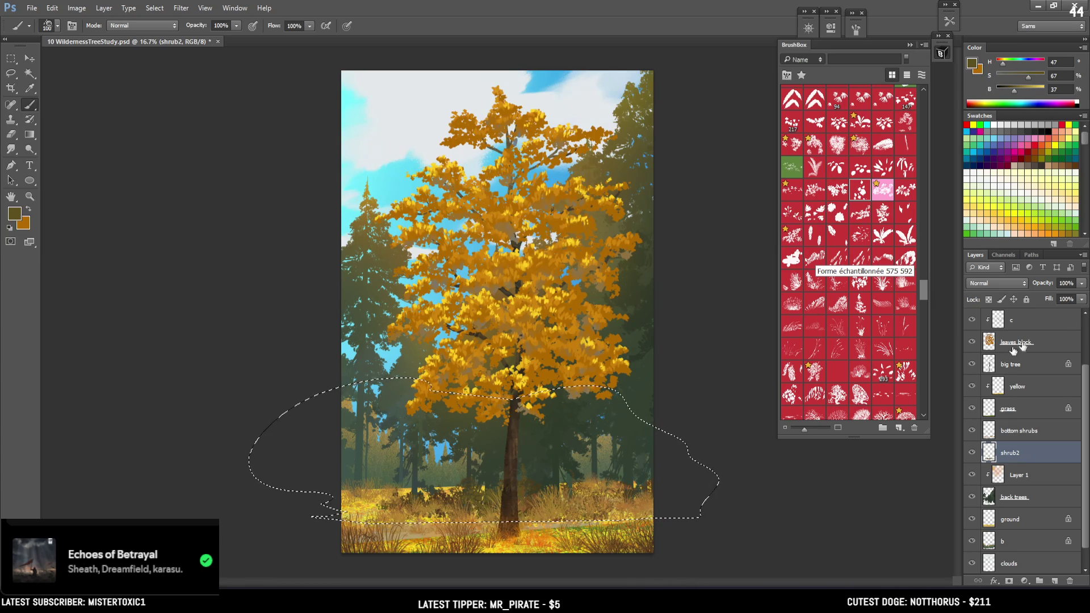
key("ctrl+d")
key("slash")
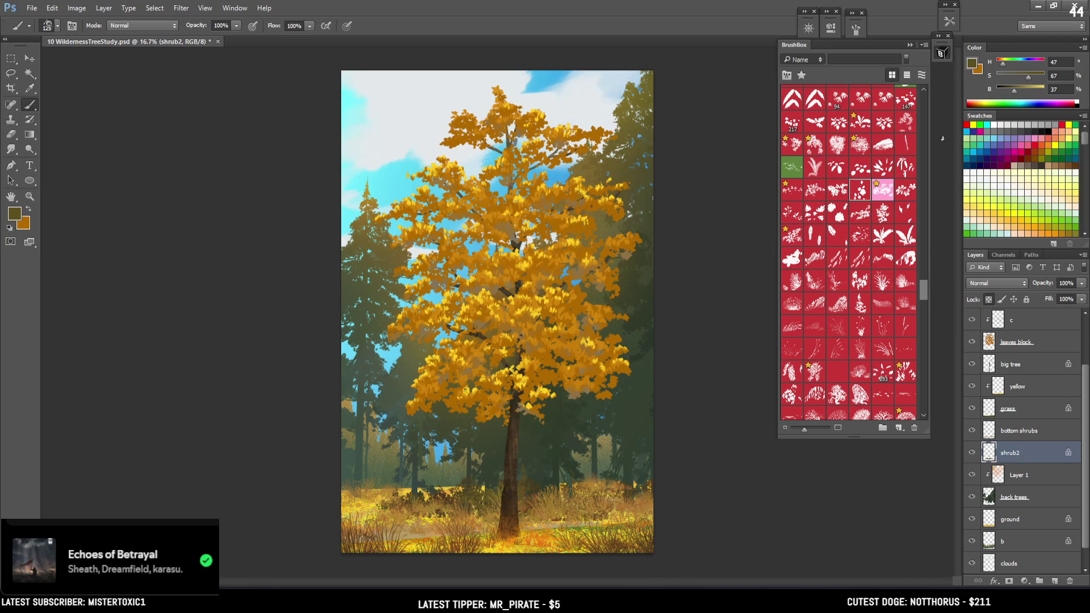
Sample the golden tree's orange and dab an orange shrub into the meadow
left_click(535, 266, "alt")
left_click_drag(535, 266, 536, 267)
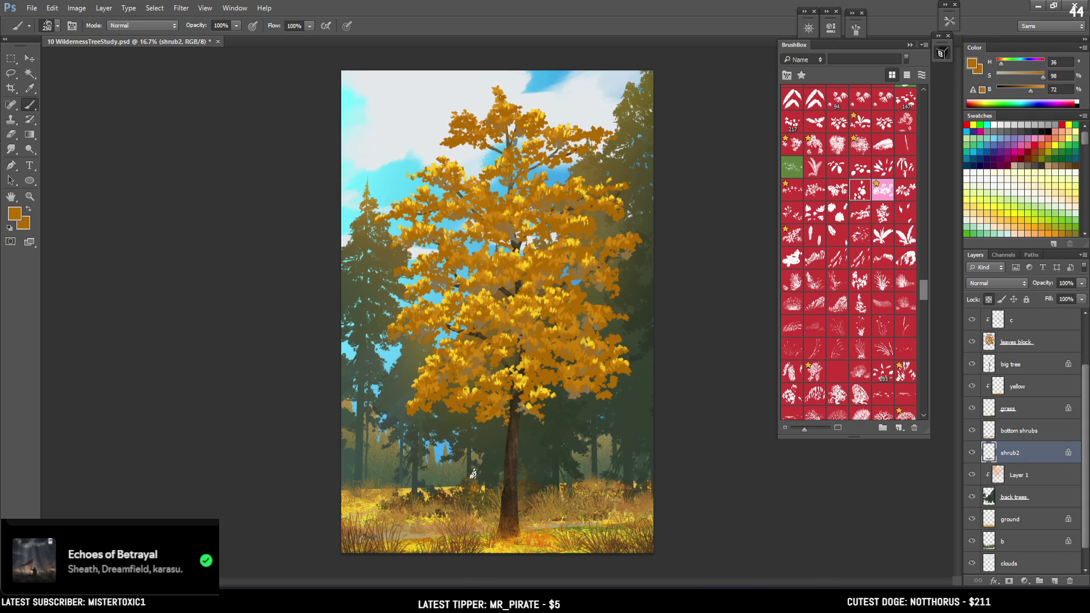
left_click(476, 488)
key("ctrl+z")
left_click(531, 485)
Sample a dark brown, enlarge the brush slightly, and raise the brown's saturation to 70
left_click(466, 479, "alt")
mouse_move(465, 479)
left_mouse_down()
mouse_move(437, 468)
mouse_move(444, 497)
left_mouse_up()
key("bracketright")
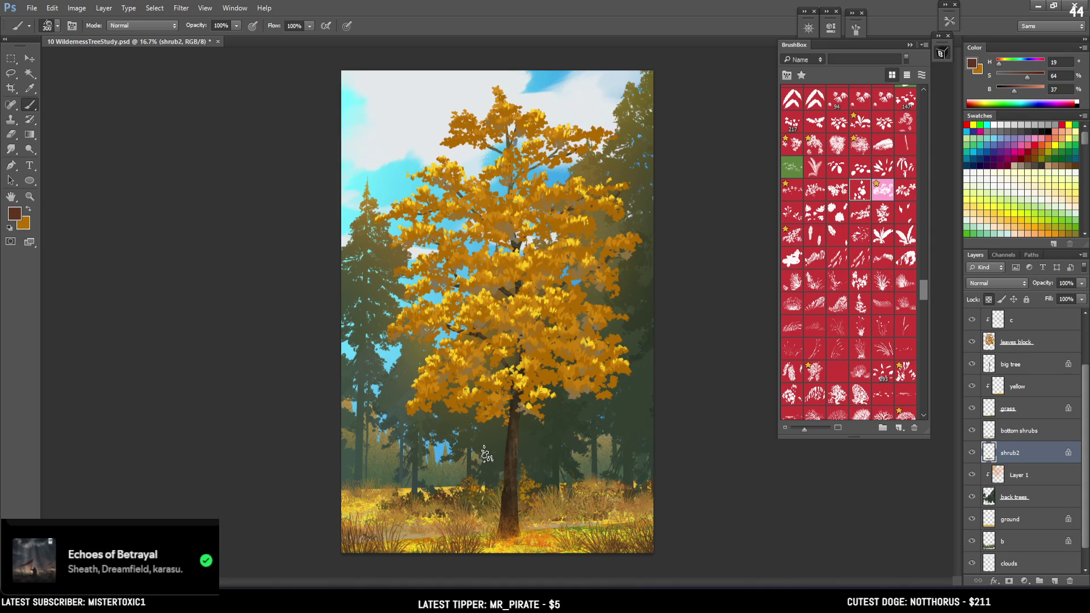
left_click(1029, 77)
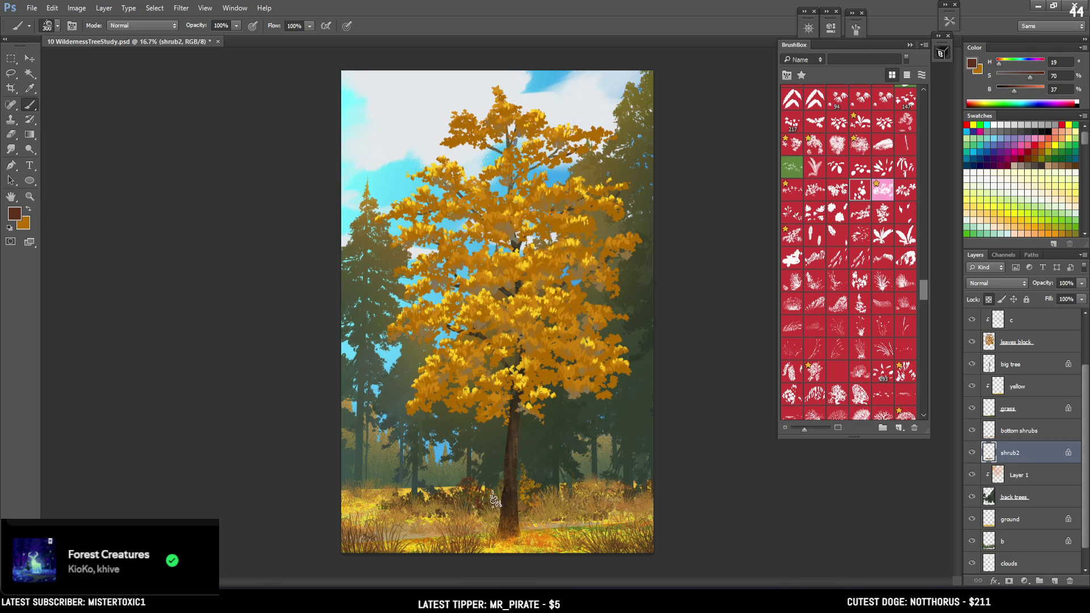
Swap to a brightened orange and stamp a shrub beside the trunk base at size 400
key("x")
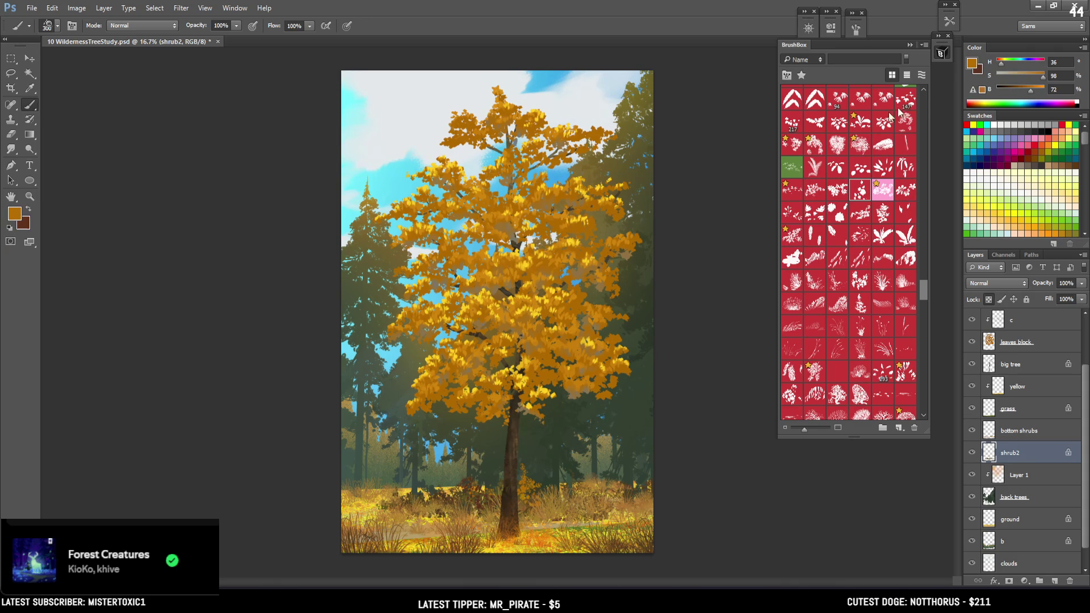
left_click_drag(1030, 87, 1040, 87)
key("bracketright")
key("bracketleft")
key("bracketleft")
key("bracketleft")
key("bracketleft")
left_click(472, 485)
Set a yellow painting colour in the Color Picker, with a brightened sampled orange as the alternate
left_click(970, 64)
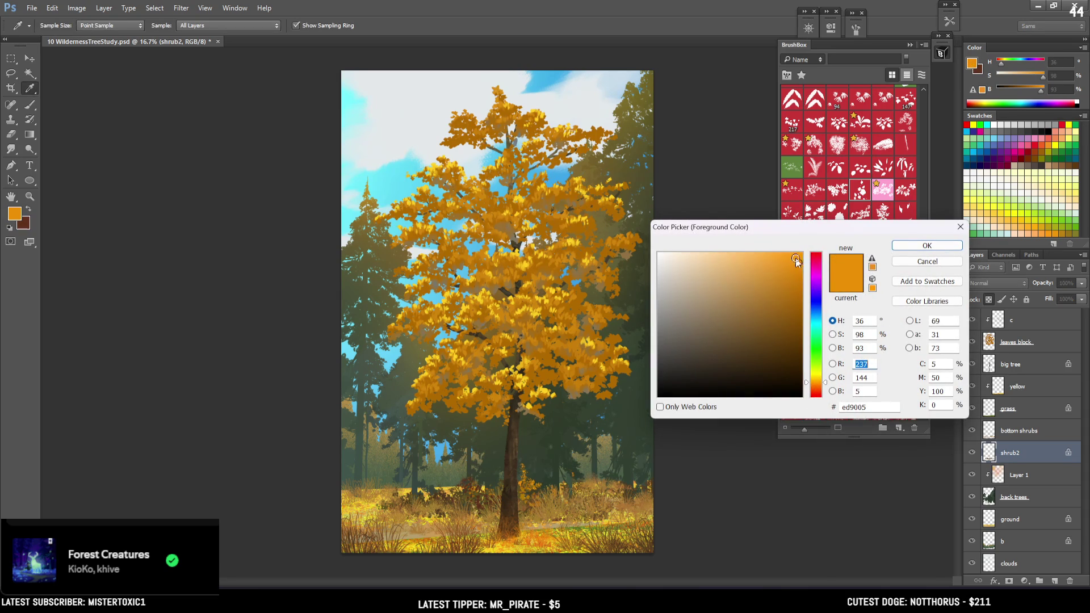
left_click(794, 257)
left_click_drag(818, 381, 819, 380)
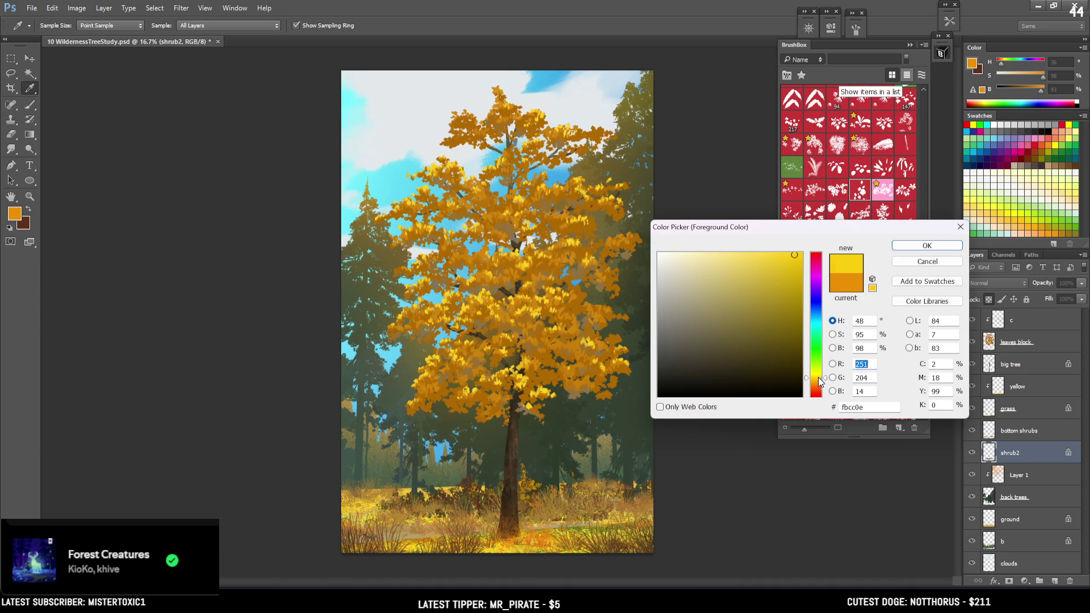
left_click(924, 245)
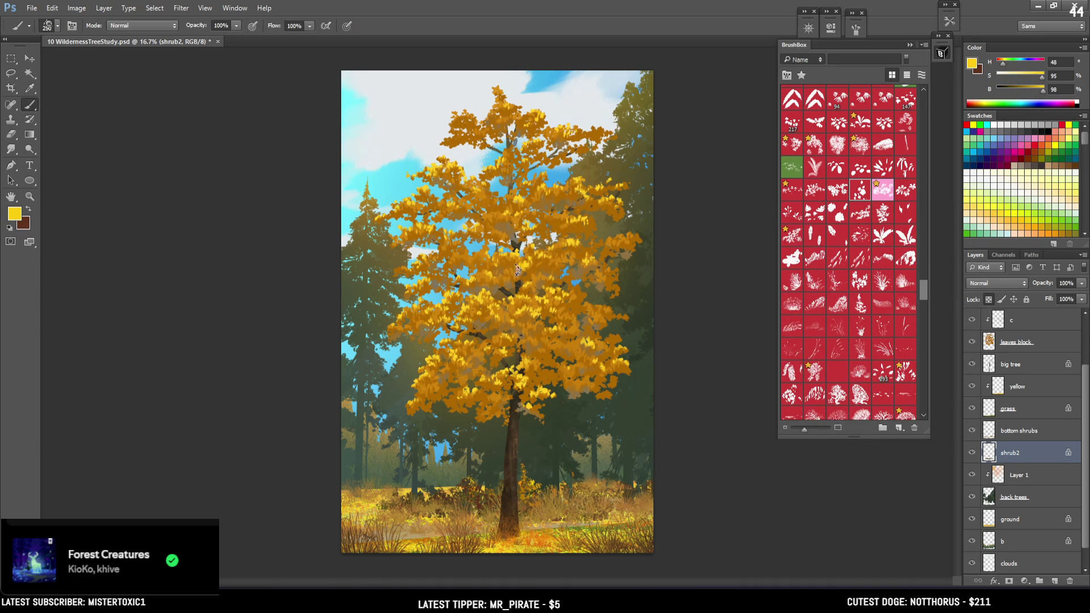
left_click(525, 268, "alt")
left_click_drag(1036, 92, 1041, 91)
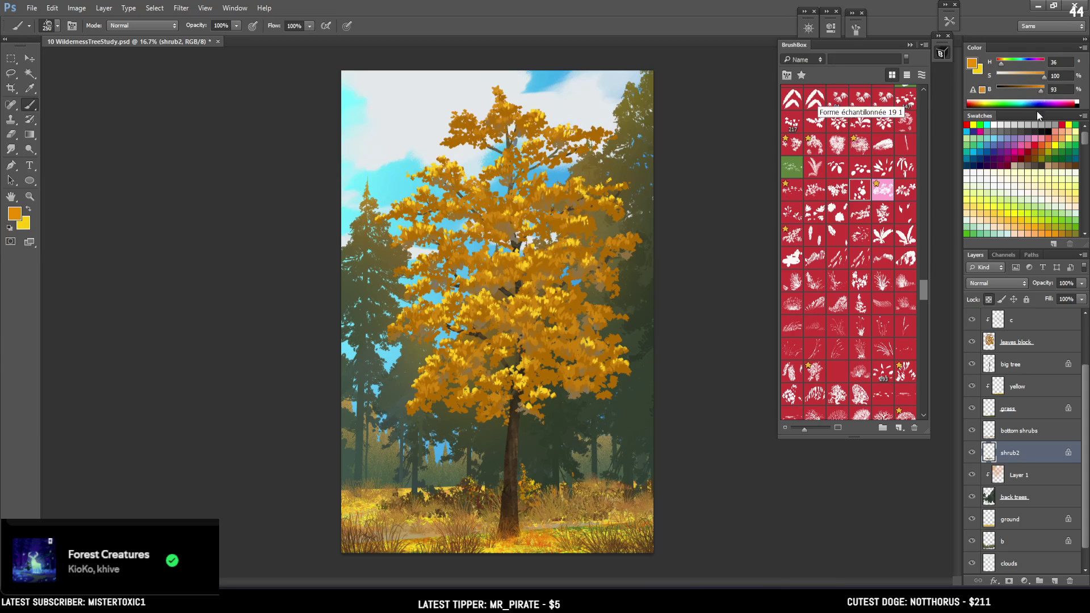
key("bracketright")
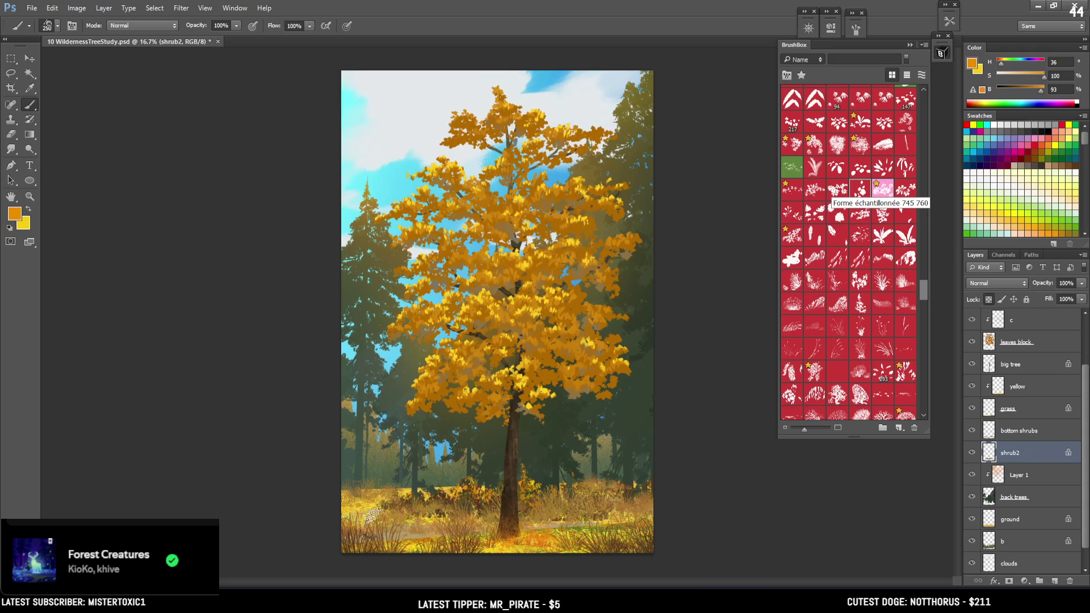
key("x")
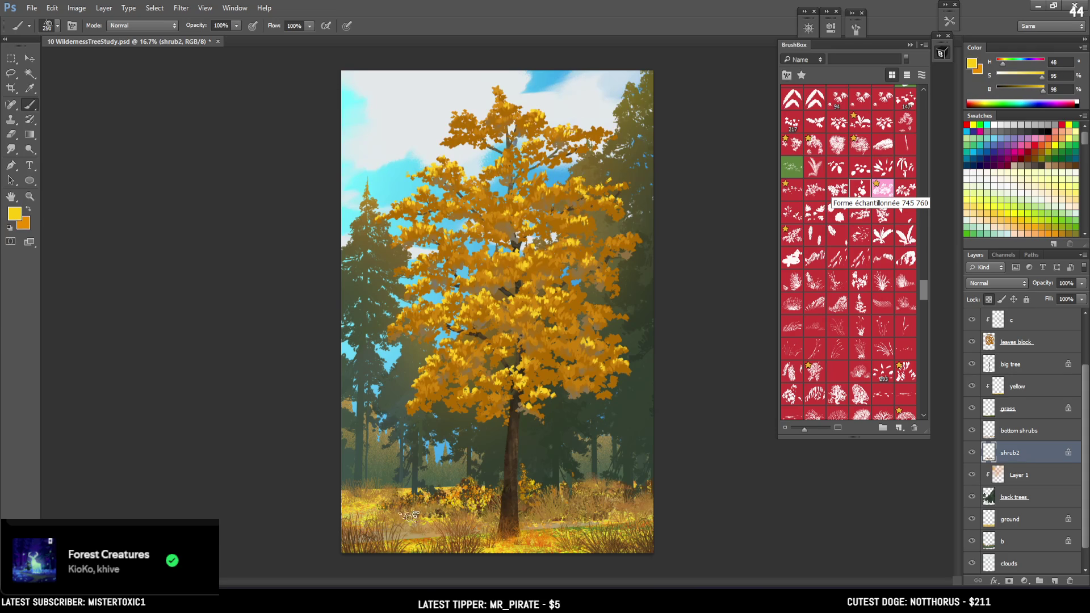
Sample a dark brown from the painting, save the file, and select layer c
left_click(486, 503, "alt")
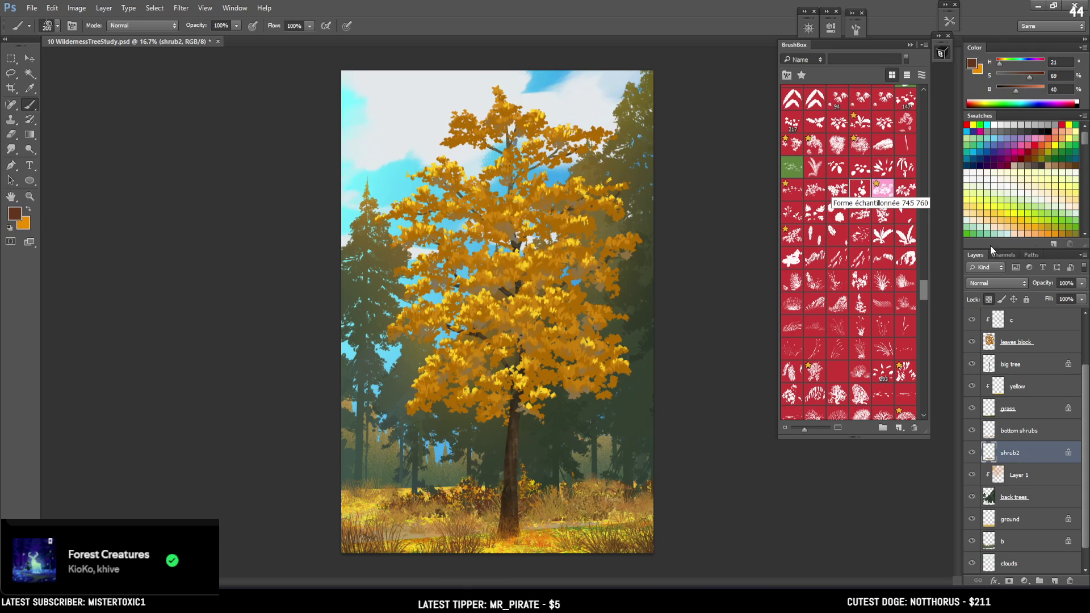
key("ctrl+s")
left_click(1044, 322)
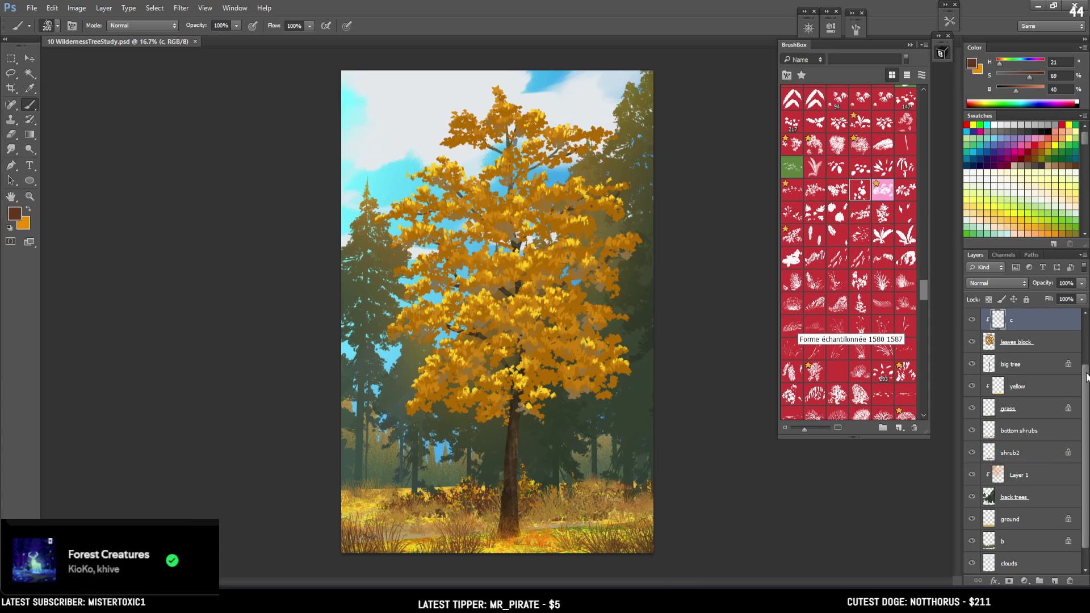
Pick a large soft round brush, select top foliage, and try then undo a Levels adjustment
scroll(1084, 372, "up", 3)
left_click_drag(922, 286, 924, 135)
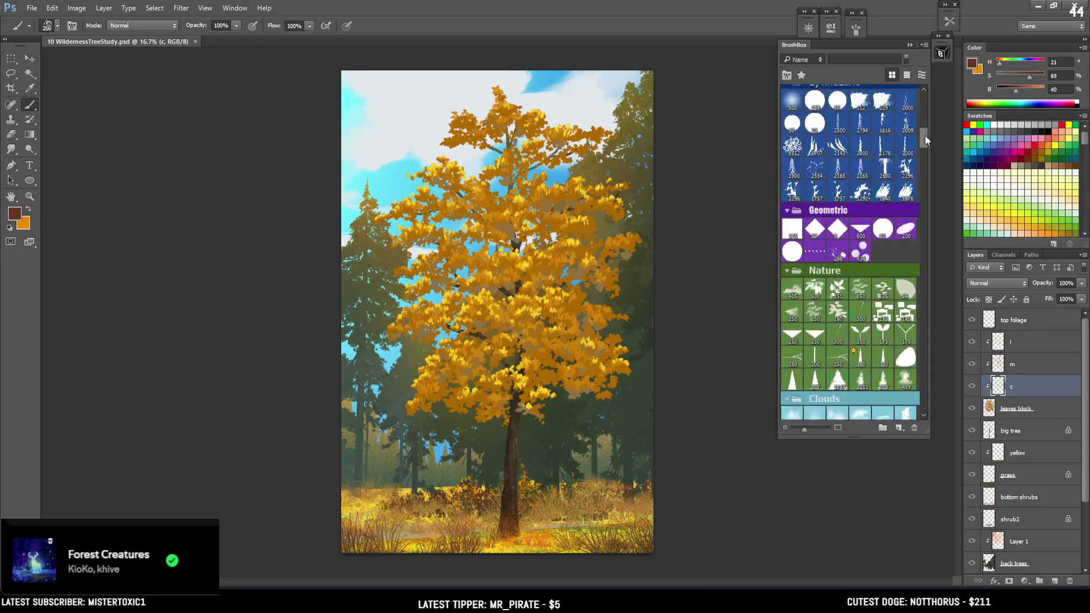
left_click(792, 299)
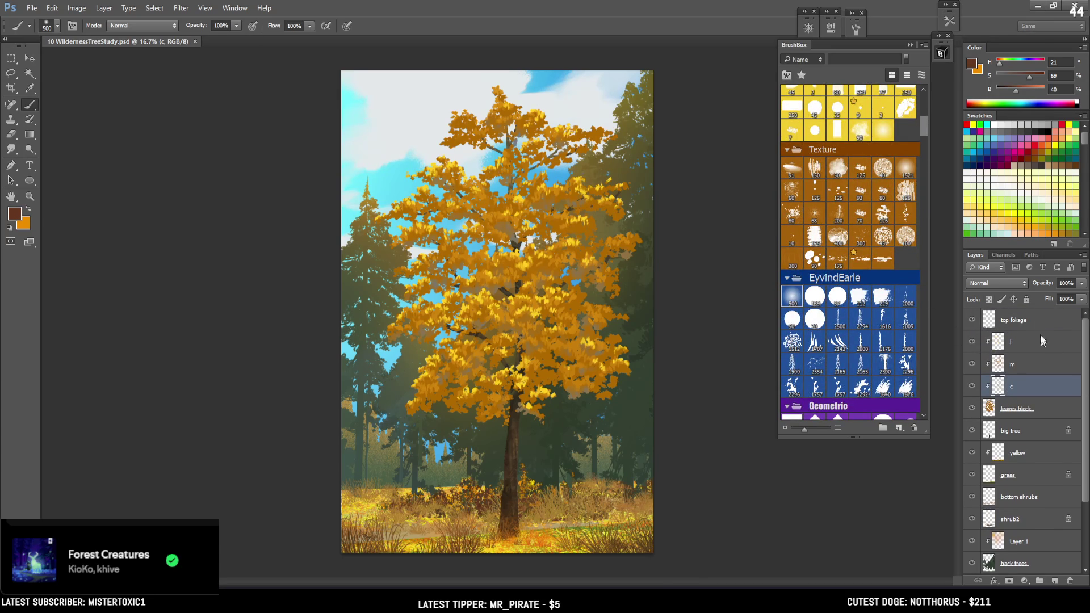
left_click(1022, 320)
left_click(1024, 581)
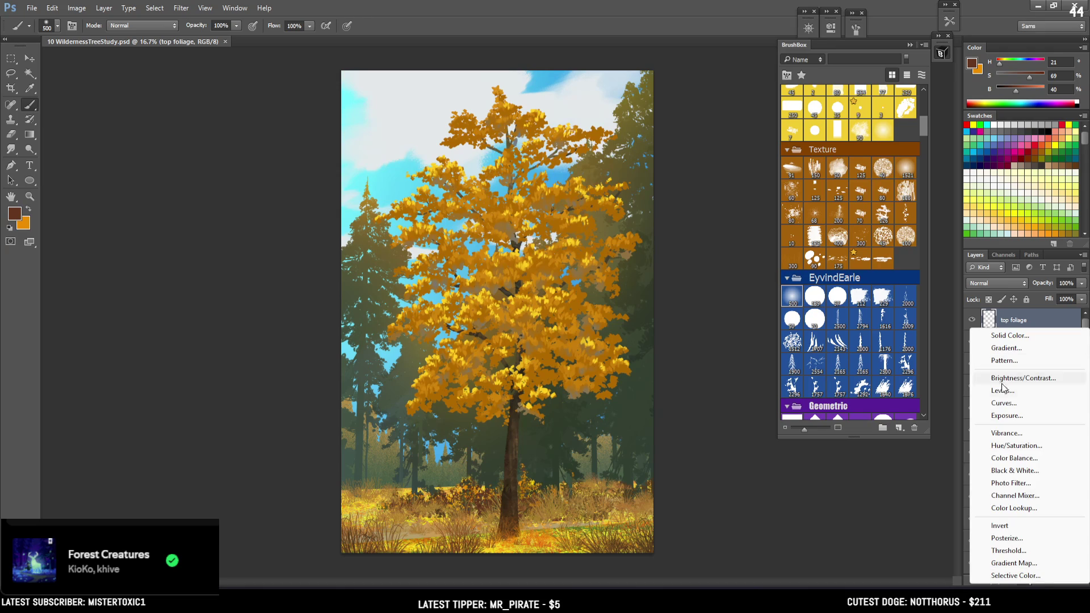
left_click(1002, 391)
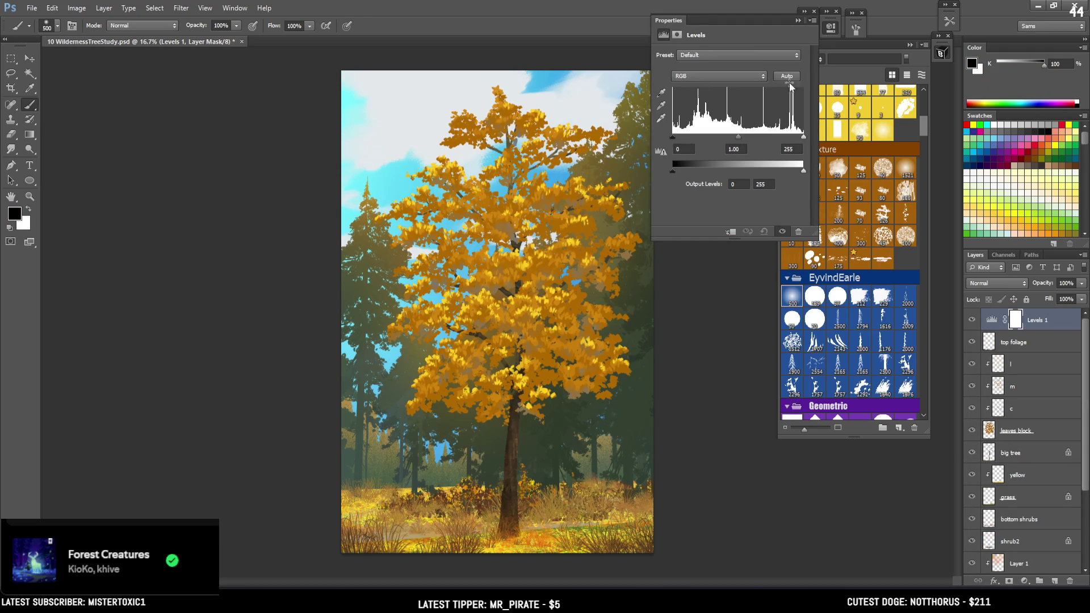
left_click(830, 30)
key("ctrl+z")
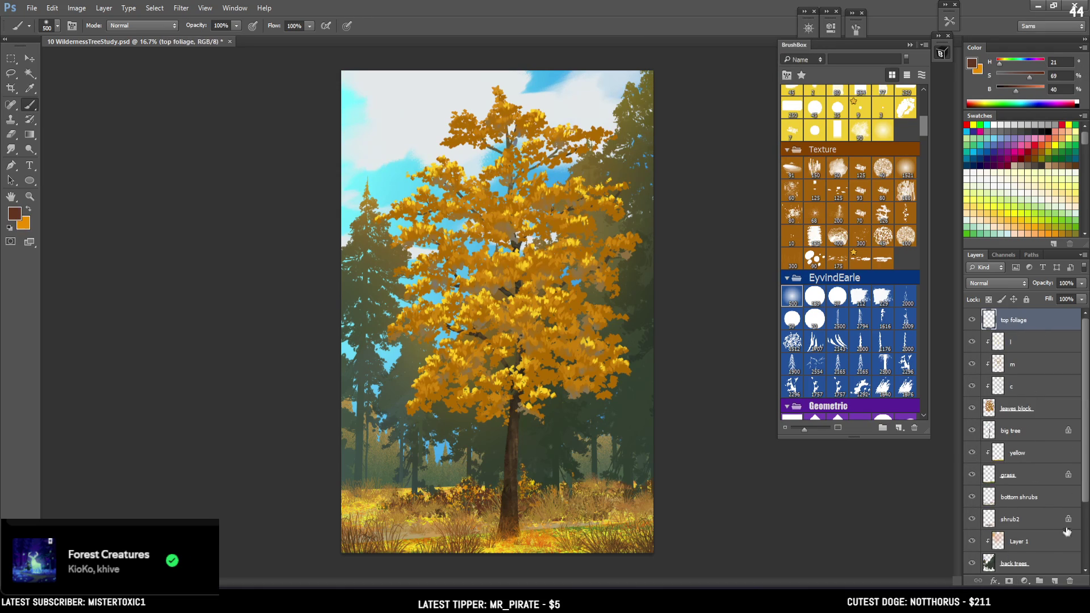
Add a Curves adjustment layer and lift the curve to brighten the painting
left_click(1025, 582)
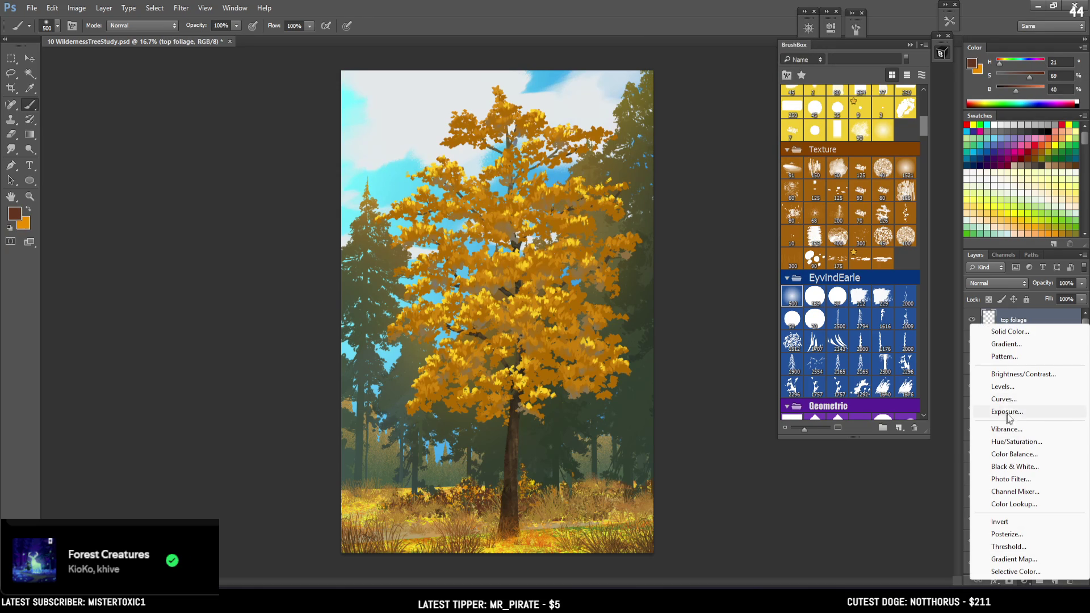
left_click(1019, 400)
left_click(775, 107)
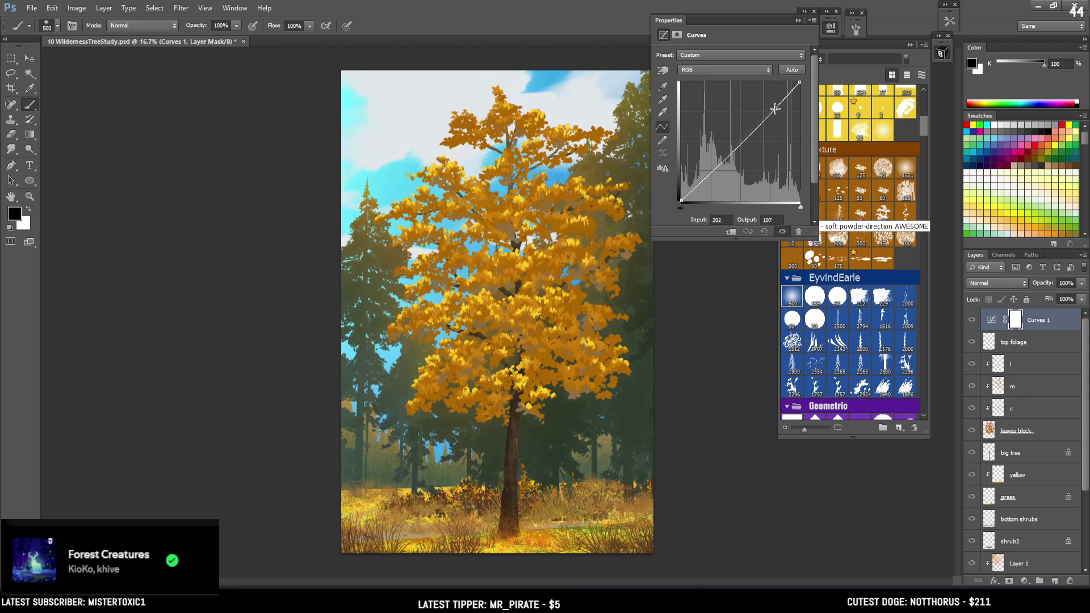
left_click_drag(774, 108, 766, 85)
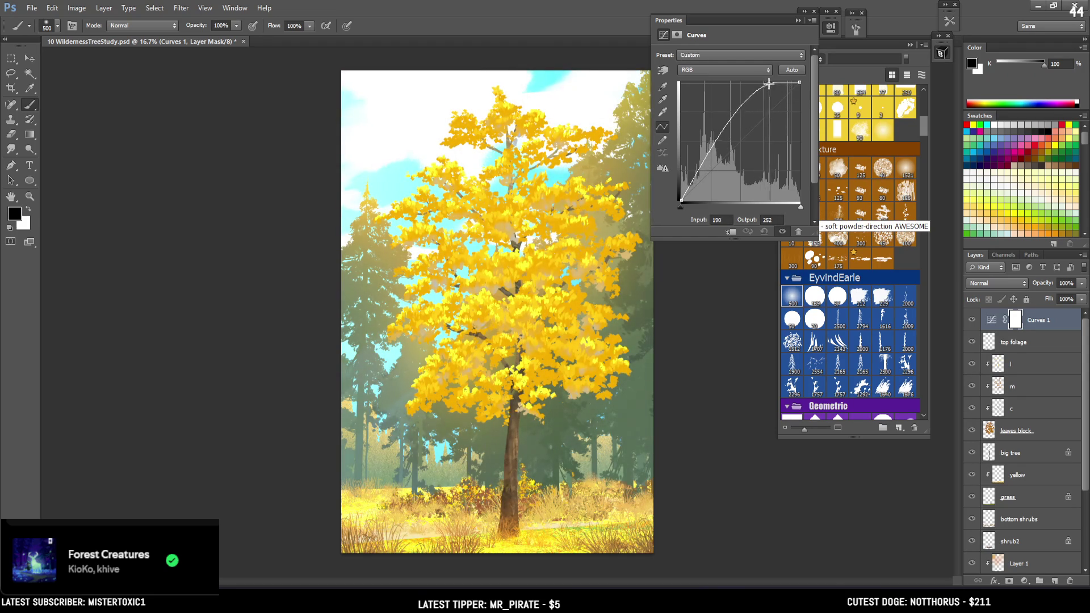
mouse_move(731, 122)
left_mouse_down()
mouse_move(728, 104)
mouse_move(702, 139)
mouse_move(756, 81)
left_mouse_up()
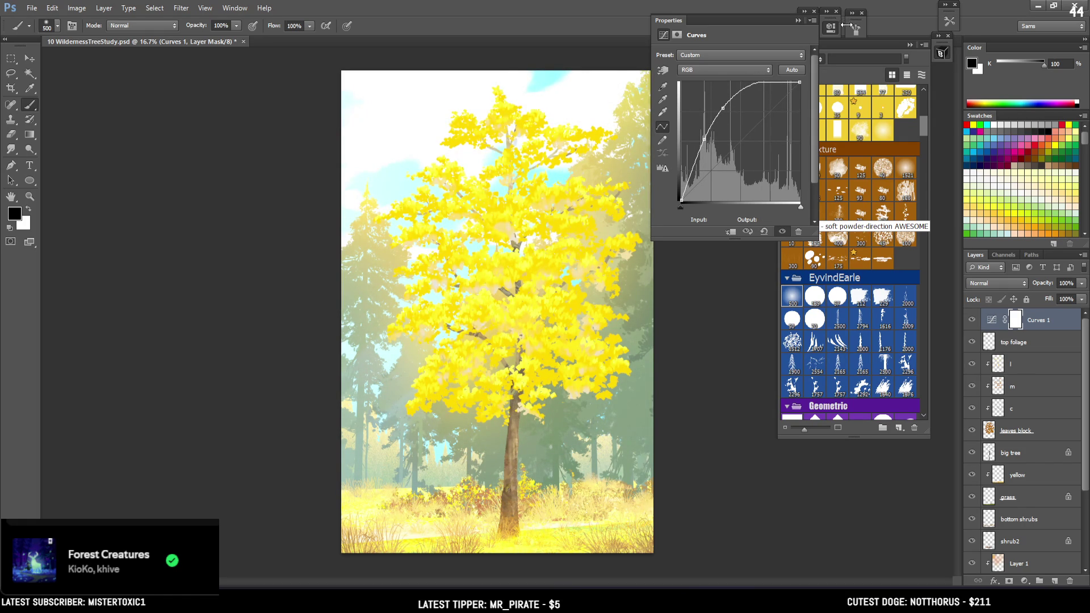
Add Color Balance warming midtones and highlights toward red and yellow, then select both adjustment layers
left_click(1025, 581)
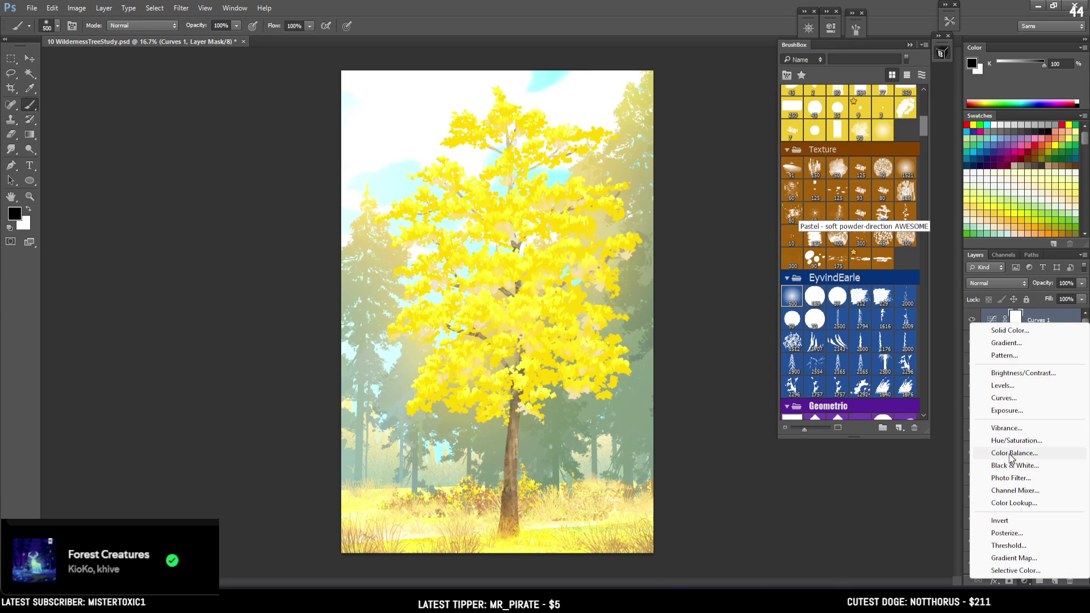
left_click(1013, 453)
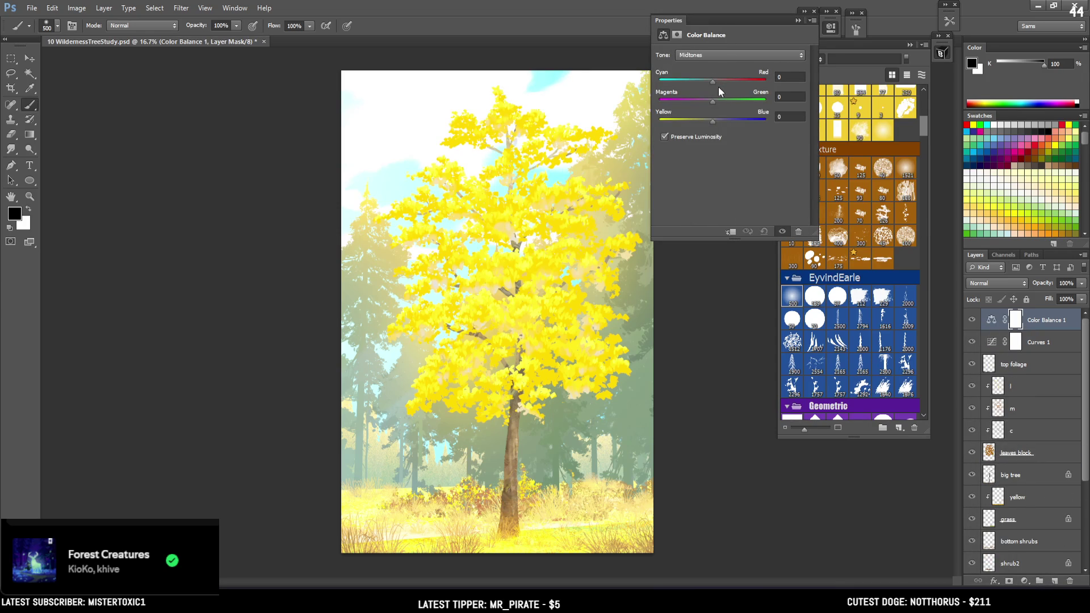
left_click(735, 79)
left_click_drag(741, 83, 710, 101)
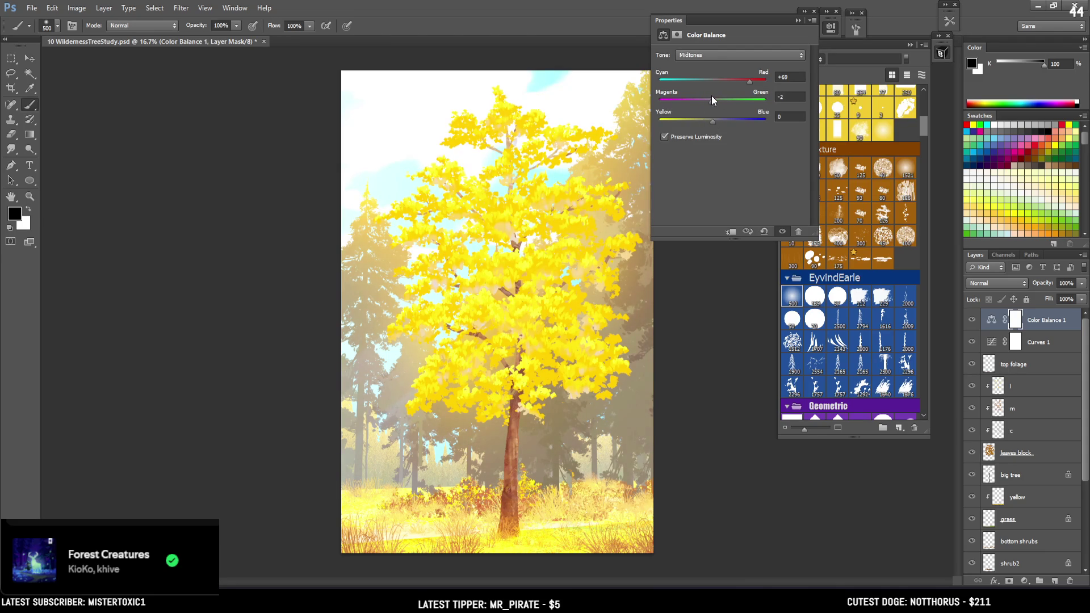
mouse_move(707, 120)
left_mouse_down()
mouse_move(690, 119)
mouse_move(717, 120)
left_mouse_up()
left_click(708, 57)
left_click(700, 83)
mouse_move(720, 80)
left_mouse_down()
mouse_move(744, 80)
mouse_move(689, 121)
mouse_move(701, 122)
left_mouse_up()
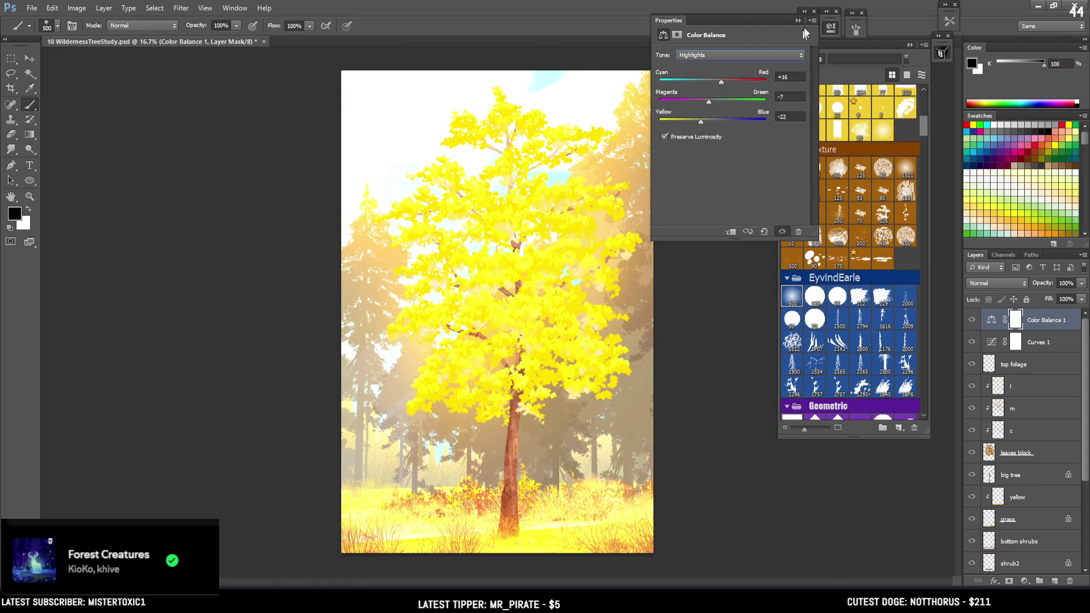
left_click(1029, 242)
left_click(1043, 349, "shift")
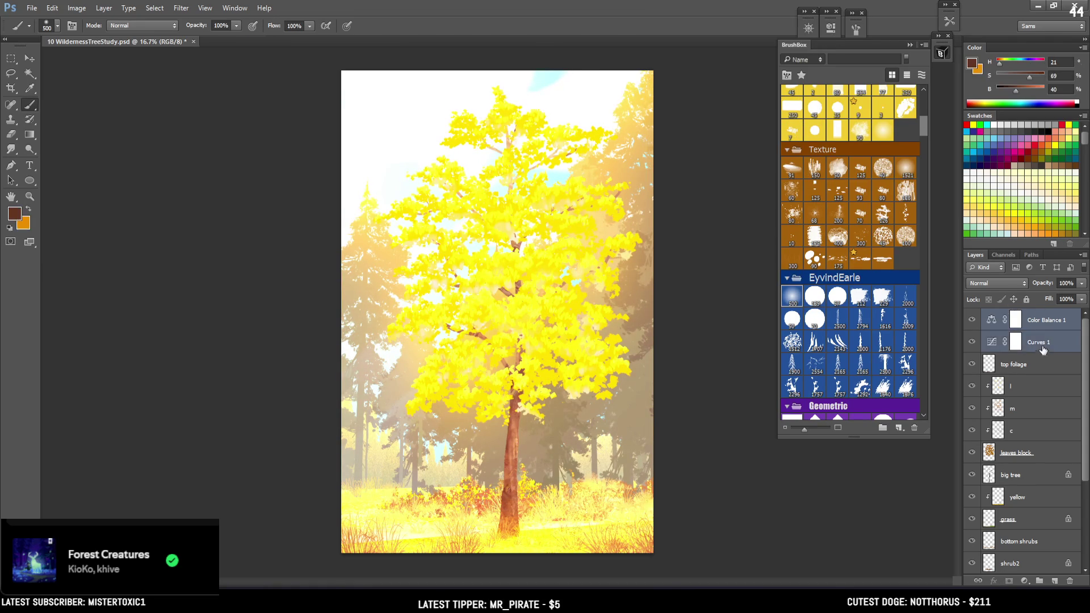
Group the two adjustment layers into Group 1 and give it an inverted, hiding mask
key("ctrl+g")
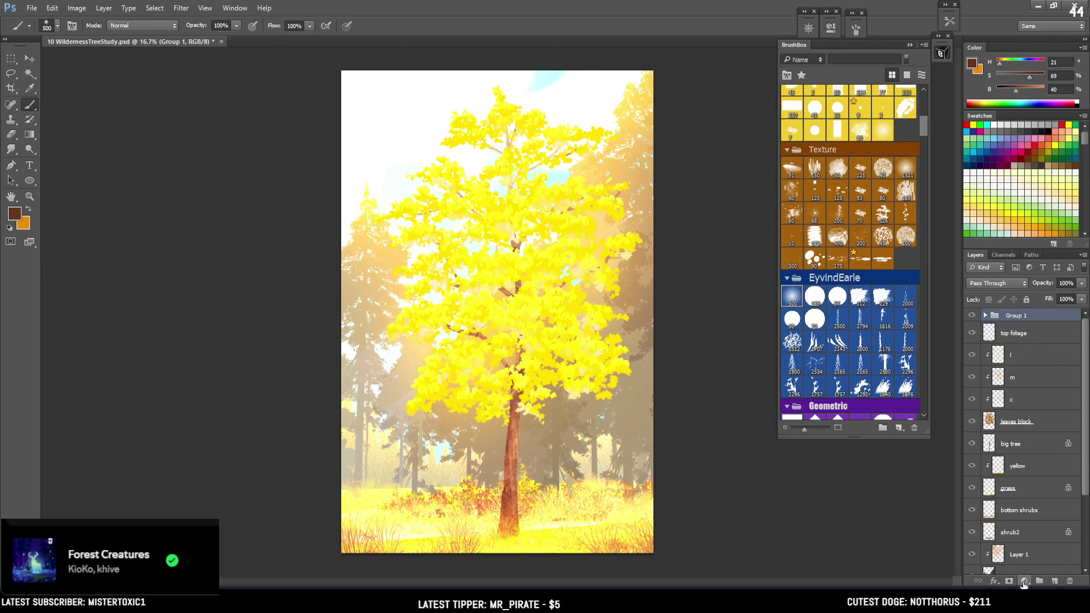
left_click(1009, 582)
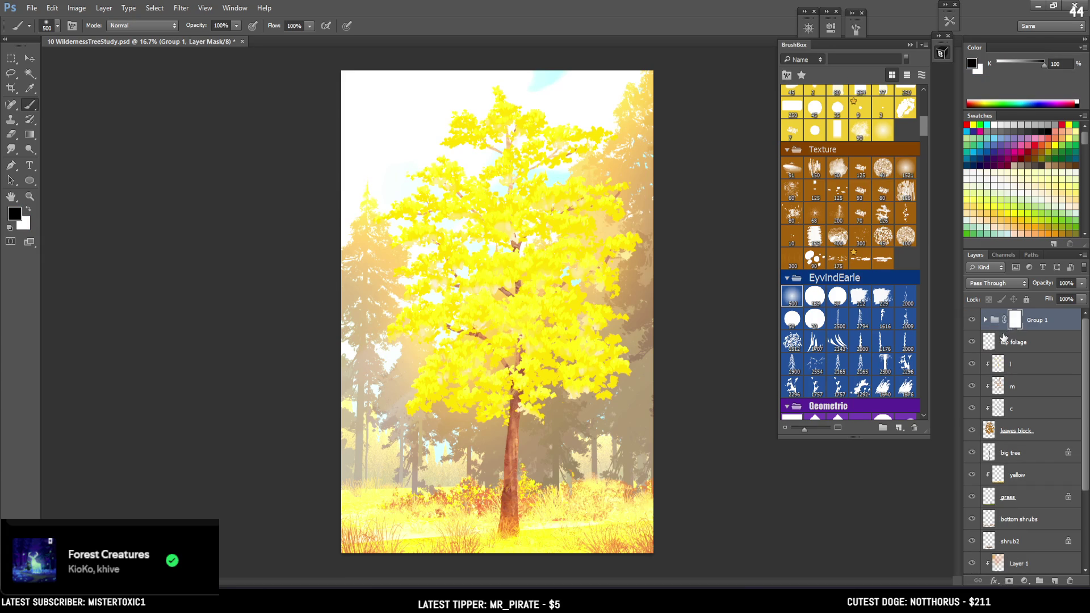
key("ctrl+i")
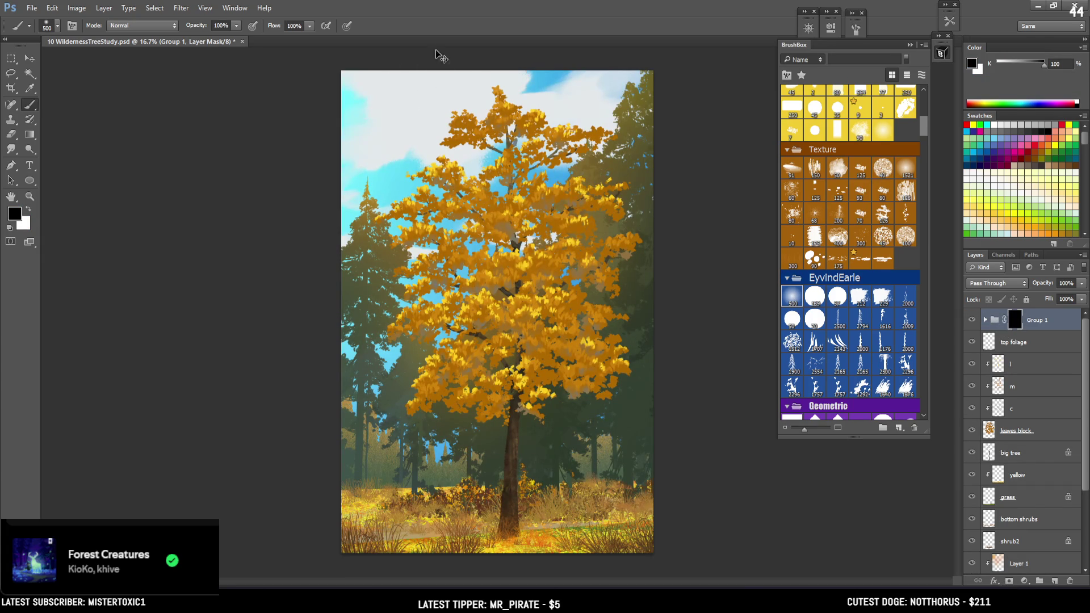
Test white glow strokes on the mask over the upper-left tree, undoing each attempt
key("x")
left_click_drag(437, 97, 495, 312)
key("ctrl+z")
key("bracketright")
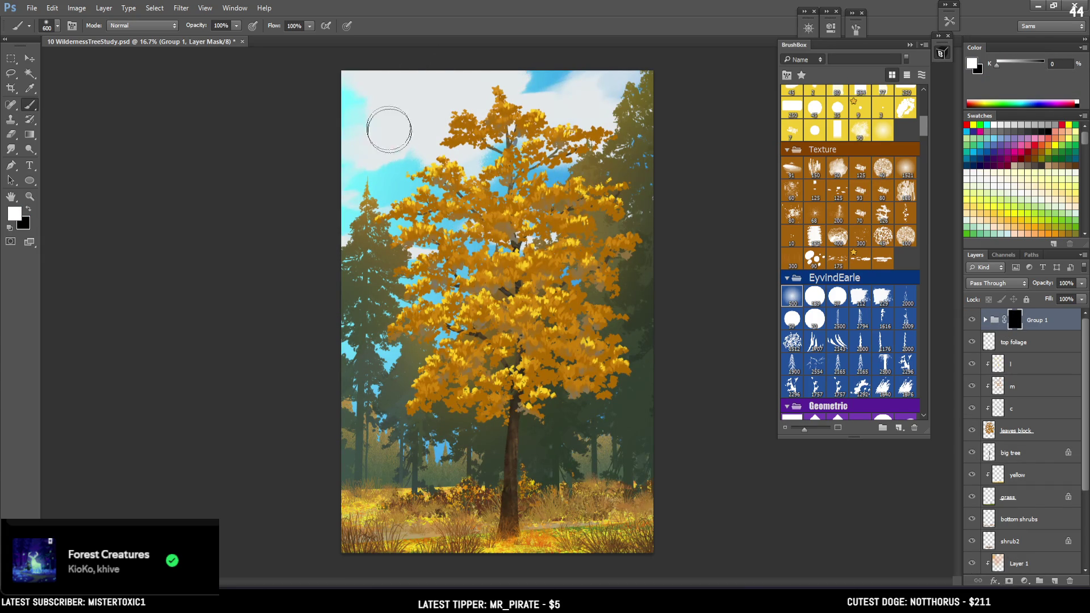
key("bracketright")
key("bracketright")
key("bracketright")
left_click_drag(391, 239, 389, 184)
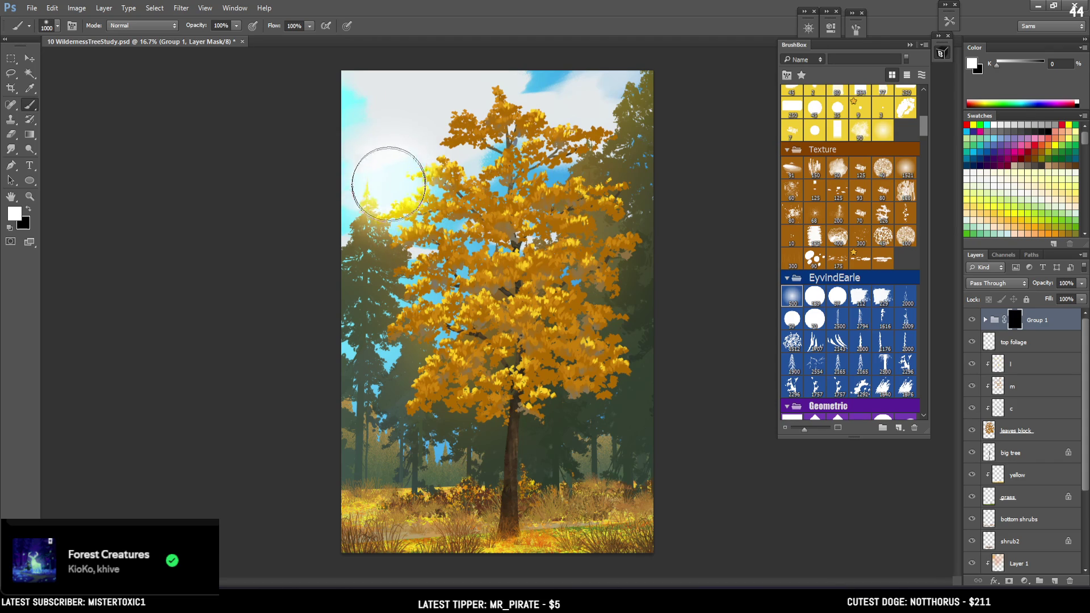
key("ctrl+z")
key("bracketleft")
key("bracketleft")
key("bracketleft")
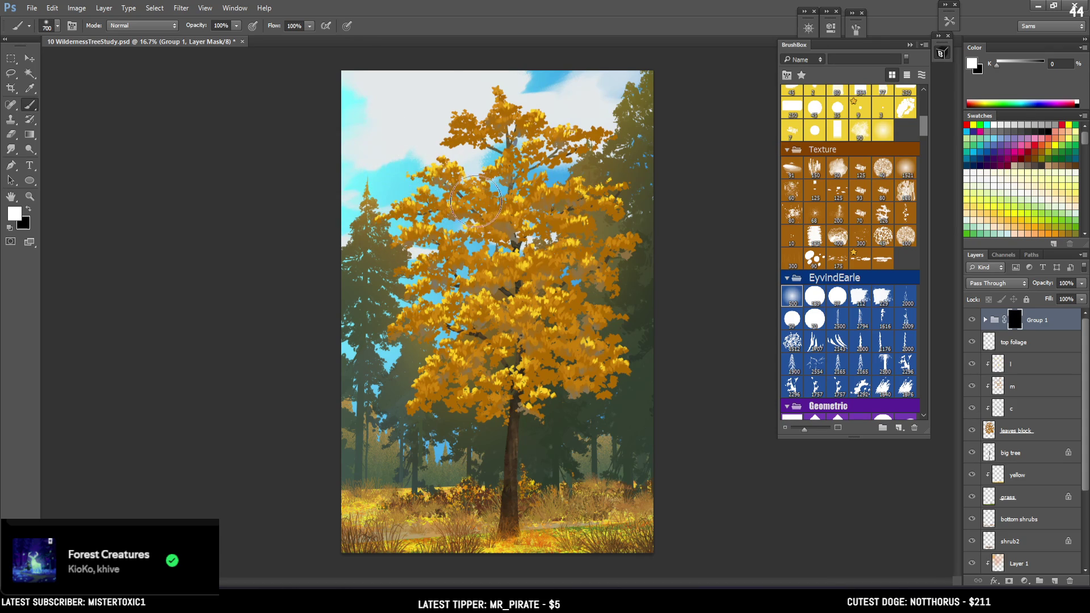
left_click_drag(463, 204, 453, 210)
key("ctrl+z")
key("bracketright")
key("bracketright")
key("ctrl+z")
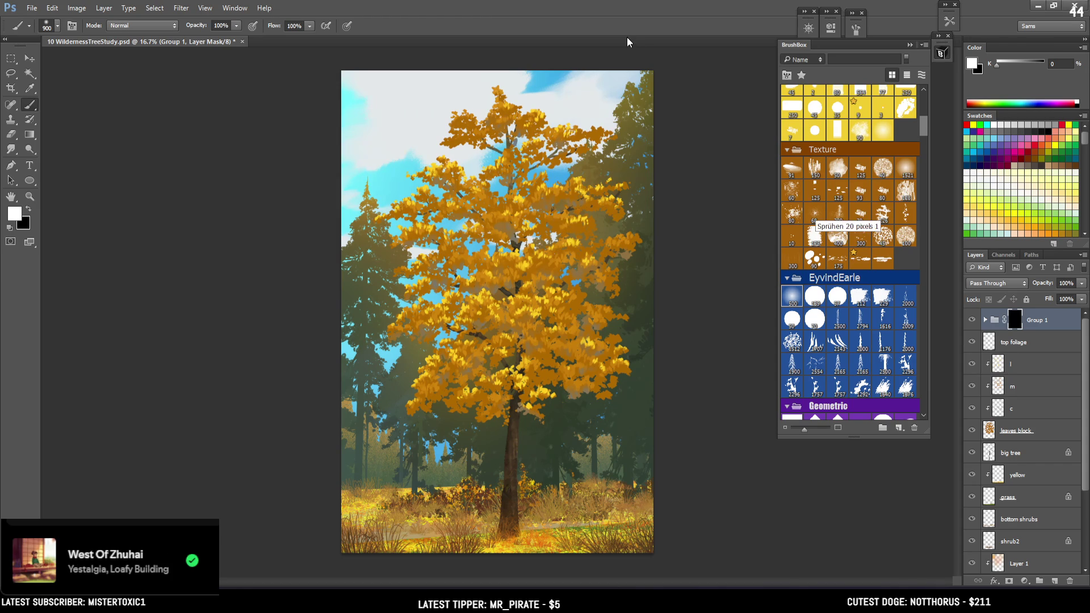
Try several glow strokes and dabs over the treetop, undoing each one
mouse_move(482, 160)
left_mouse_down()
mouse_move(522, 227)
mouse_move(537, 307)
left_mouse_up()
key("ctrl+z")
left_click(461, 124)
left_click_drag(461, 123, 471, 171)
key("ctrl+z")
key("bracketleft")
key("bracketleft")
key("bracketleft")
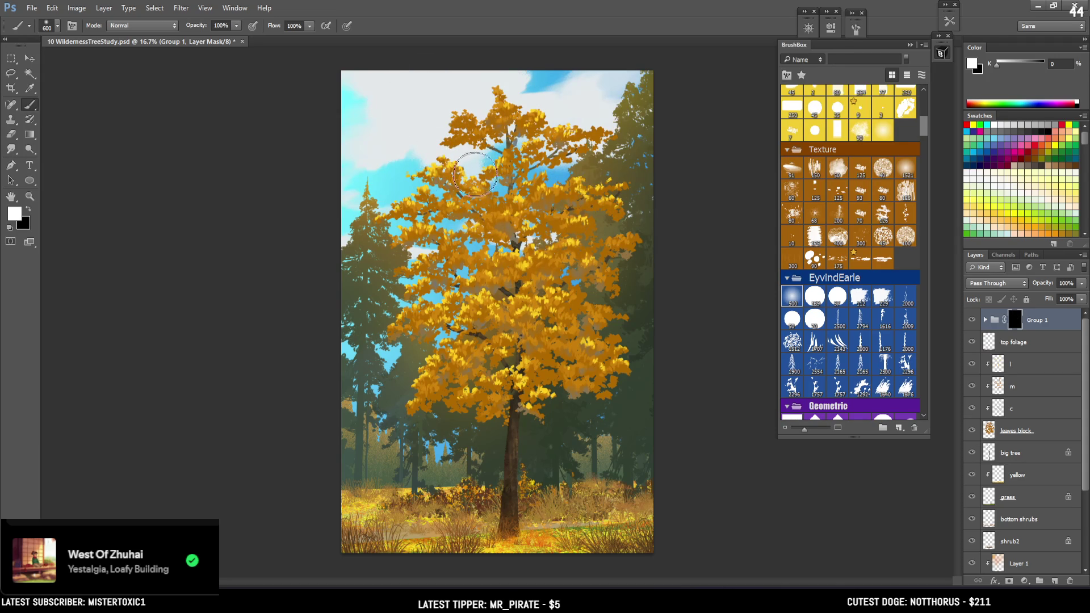
left_click(478, 166)
key("ctrl+z")
left_click(488, 159)
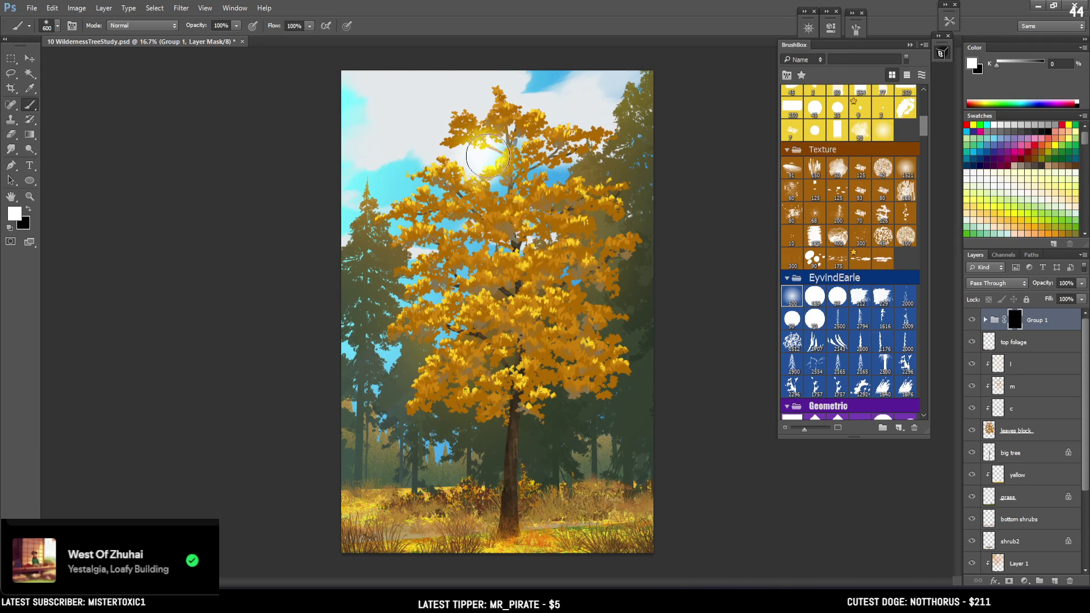
key("ctrl+z")
Shrink the brush to 250 and paint a bright glow streak down the tree
key("bracketleft")
left_click(472, 160)
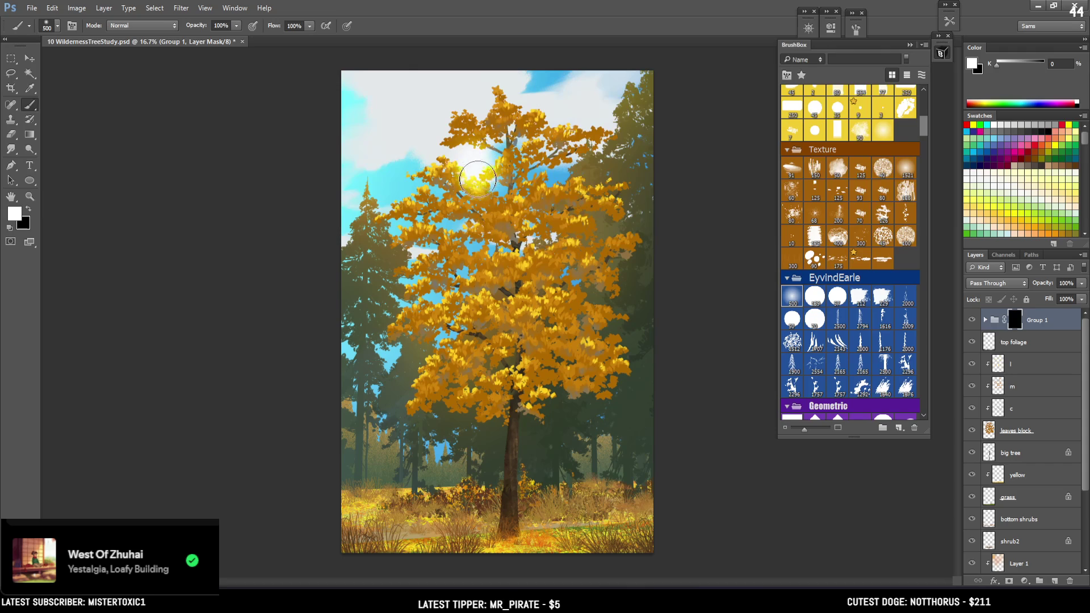
left_click_drag(472, 165, 480, 190)
key("ctrl+z")
key("bracketleft")
left_click(462, 165)
key("ctrl+z")
key("bracketleft")
key("bracketleft")
mouse_move(487, 188)
left_mouse_down()
mouse_move(492, 178)
mouse_move(510, 318)
left_mouse_up()
Hide part of the glow streak with black; a trial streak down the trunk is undone
key("x")
mouse_move(482, 182)
left_mouse_down()
mouse_move(508, 284)
mouse_move(474, 190)
mouse_move(501, 136)
mouse_move(499, 185)
mouse_move(499, 153)
mouse_move(468, 182)
mouse_move(436, 292)
left_mouse_up()
key("x")
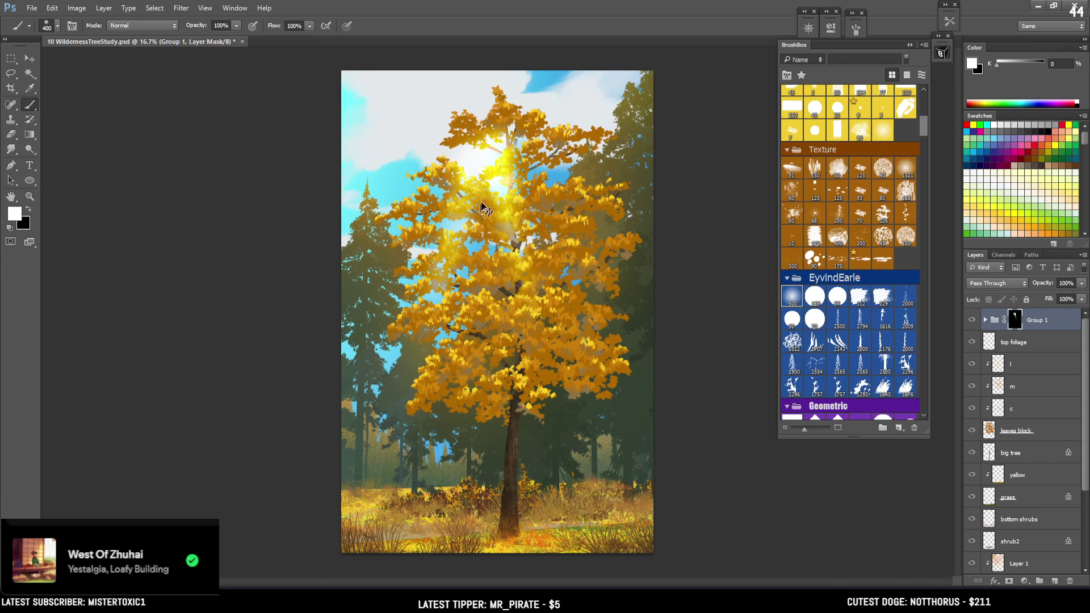
left_click_drag(495, 207, 495, 423)
key("ctrl+z")
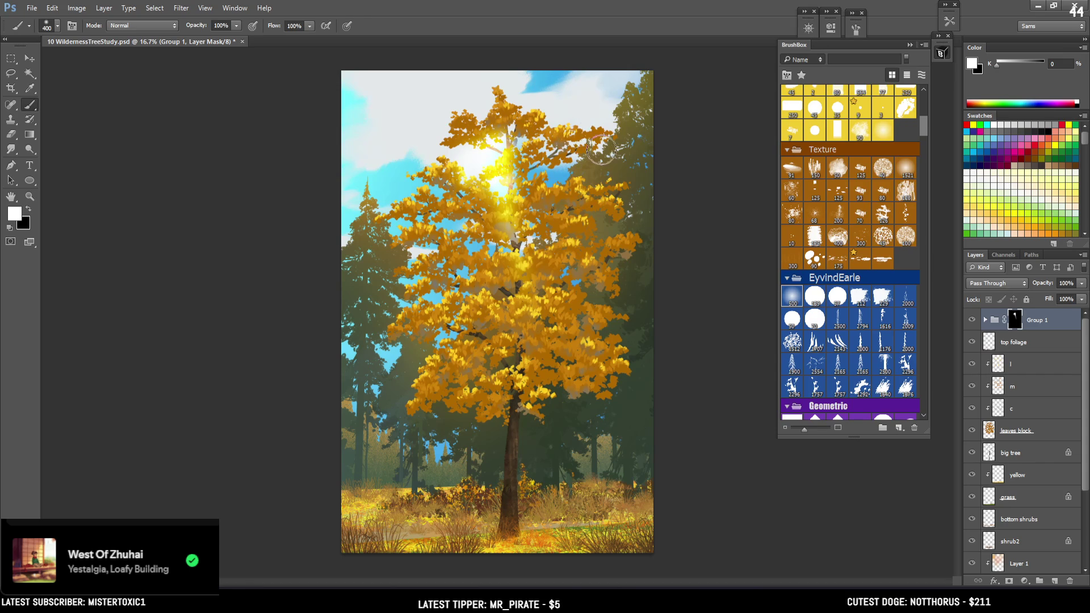
Paint out the sun glow on the treetop with black on the mask
key("e")
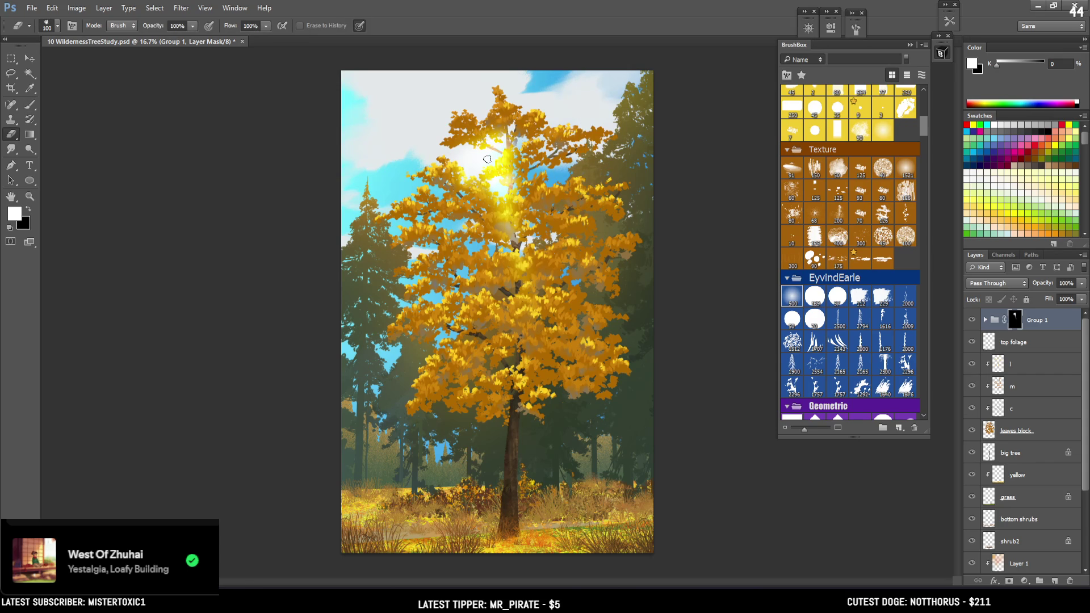
key("x")
key("b")
left_click_drag(488, 153, 511, 244)
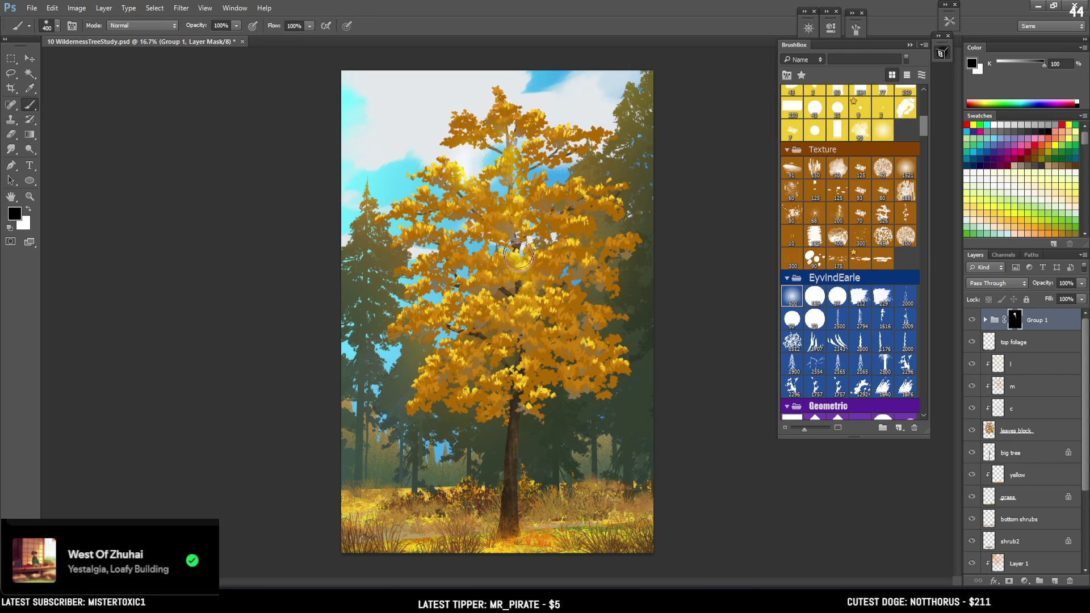
left_click_drag(479, 140, 437, 122)
Paint white glow around the tree's left side and the small left tree tip (brush 600/400)
key("x")
key("bracketright")
mouse_move(352, 130)
left_mouse_down()
mouse_move(329, 153)
mouse_move(511, 369)
left_mouse_up()
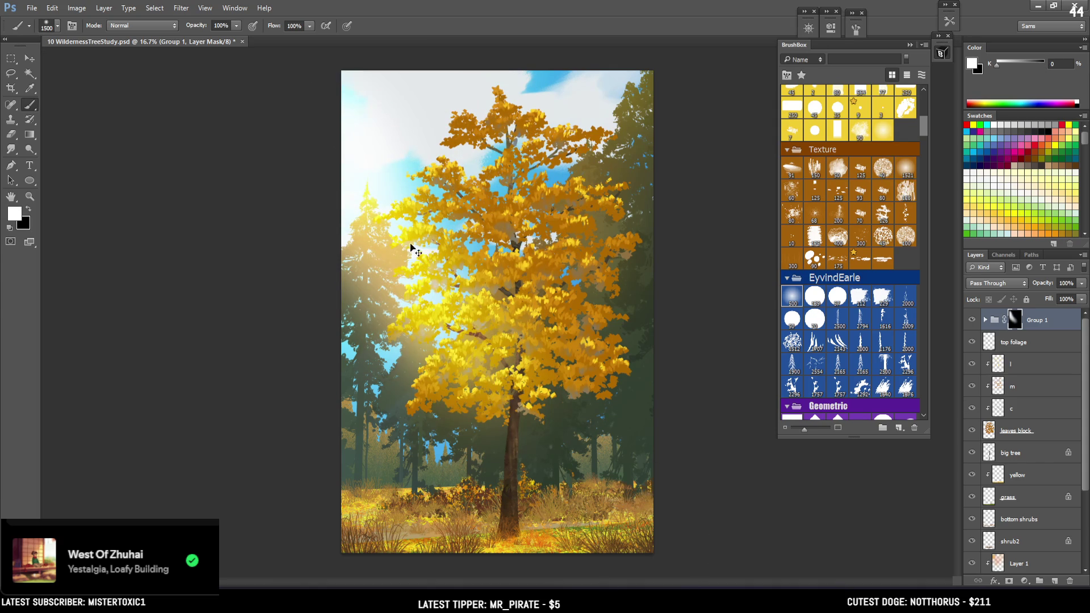
key("ctrl+alt+z")
key("ctrl+alt+z")
key("bracketleft")
key("bracketleft")
key("bracketleft")
left_click_drag(336, 180, 432, 296)
key("ctrl+alt+z")
mouse_move(340, 158)
left_mouse_down()
mouse_move(392, 272)
mouse_move(372, 269)
left_mouse_up()
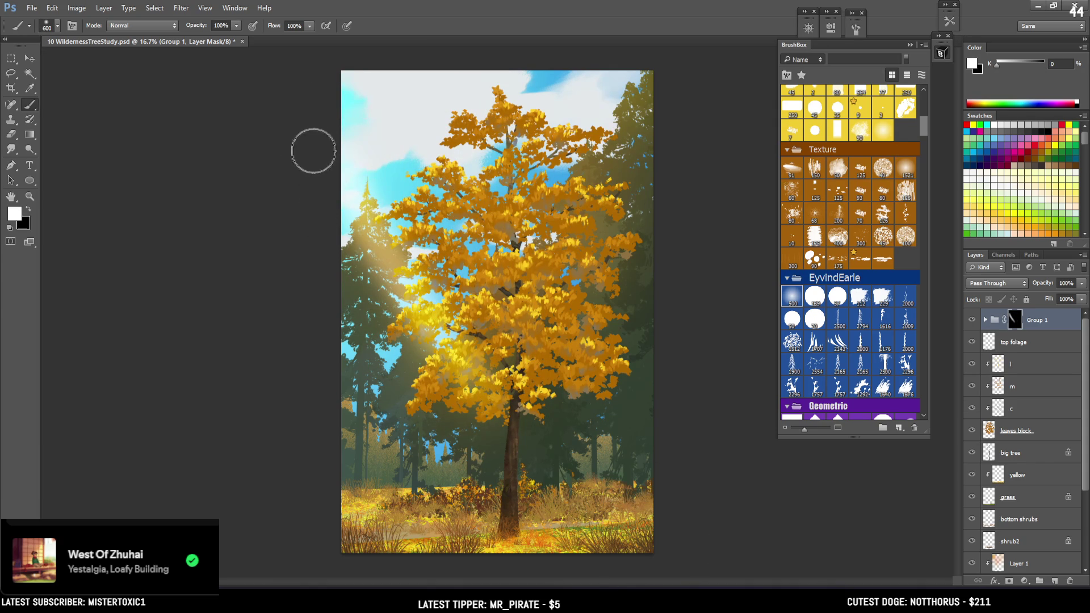
key("bracketleft")
key("bracketleft")
mouse_move(364, 175)
left_mouse_down()
mouse_move(353, 182)
mouse_move(336, 145)
mouse_move(368, 196)
mouse_move(364, 262)
left_mouse_up()
key("bracketright")
key("bracketright")
key("bracketright")
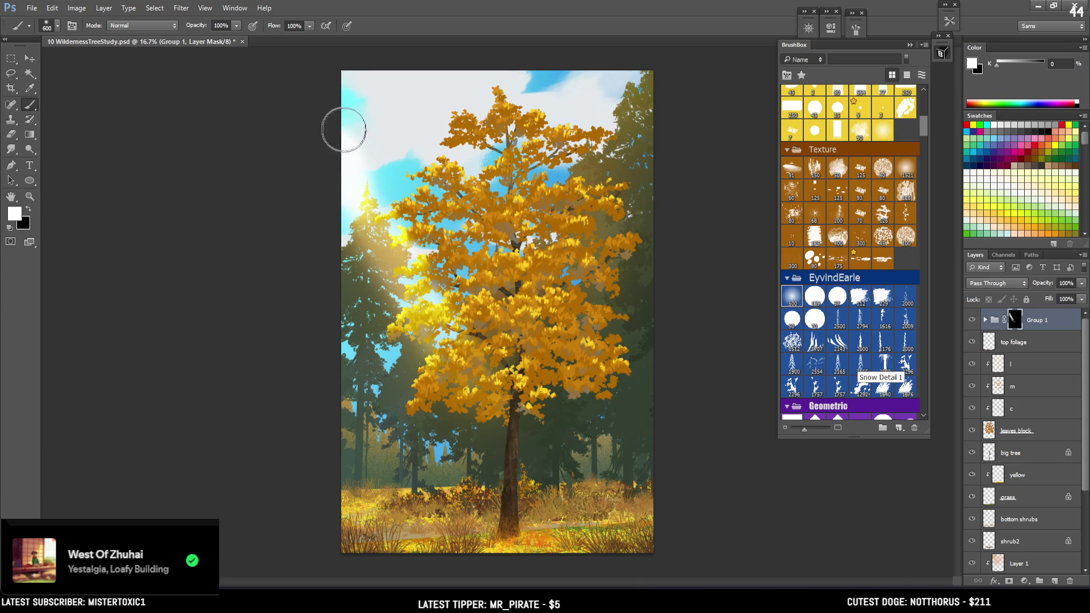
Hide the glow over the upper-left foliage, then reveal a smaller glow there at size 300
key("x")
mouse_move(414, 182)
left_mouse_down()
mouse_move(397, 163)
mouse_move(441, 246)
left_mouse_up()
key("x")
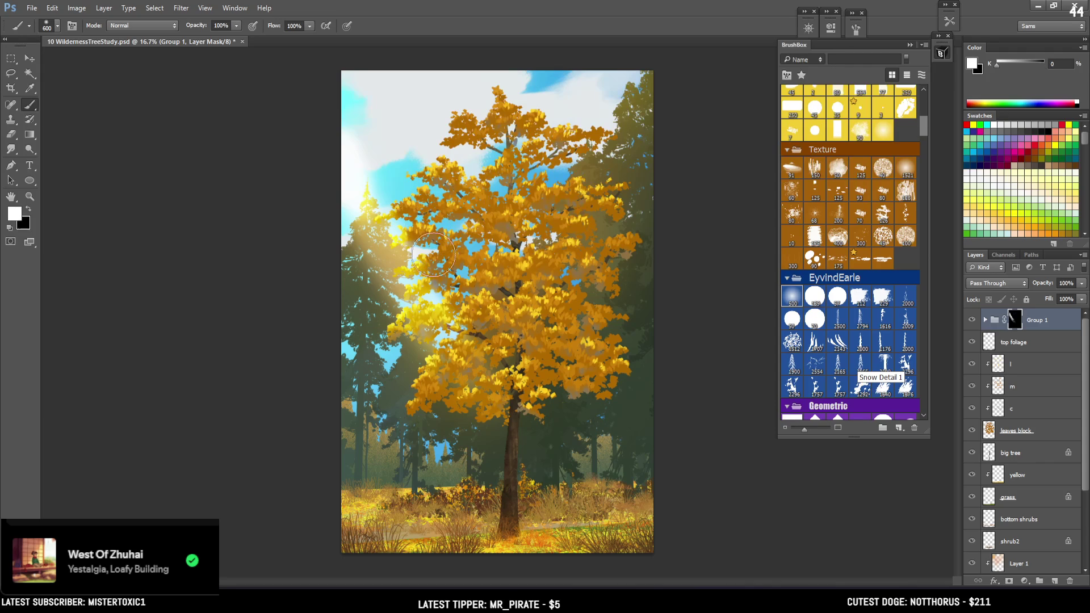
key("bracketleft")
key("bracketleft")
key("bracketright")
key("bracketright")
mouse_move(421, 192)
left_mouse_down()
mouse_move(424, 210)
mouse_move(400, 219)
left_mouse_up()
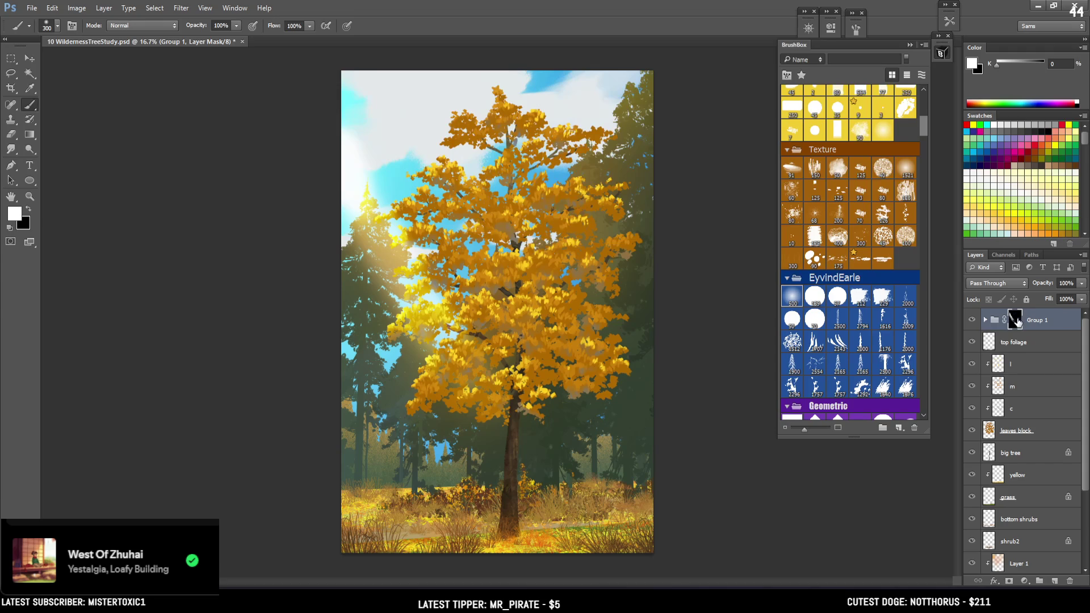
Add sun glow over the left-middle foliage and warm glow just left of the trunk
left_click_drag(328, 129, 333, 151)
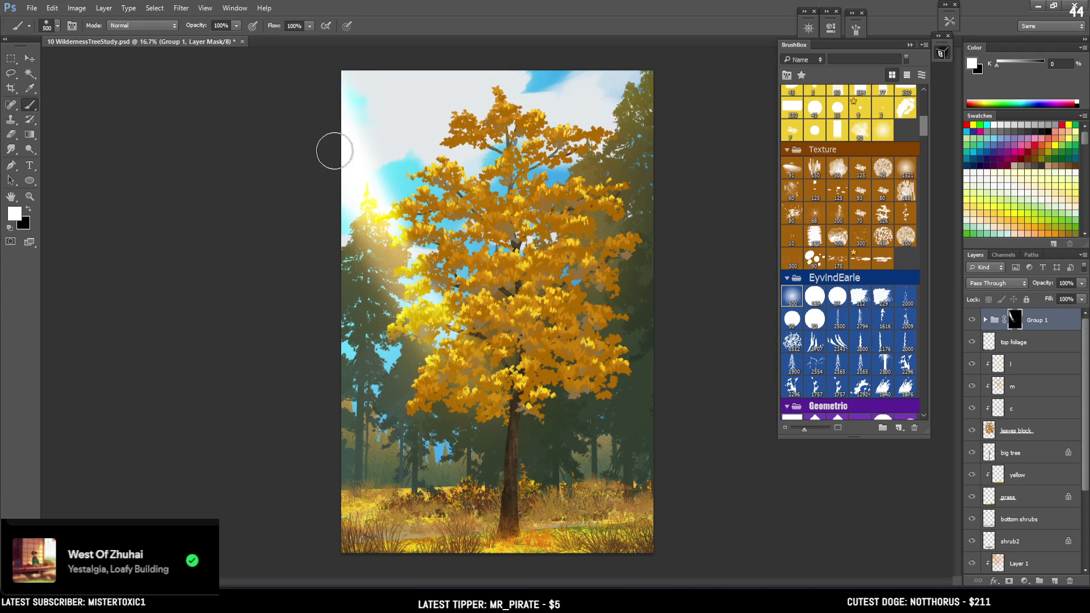
key("ctrl+z")
key("bracketright")
key("bracketright")
mouse_move(423, 335)
left_mouse_down()
mouse_move(341, 226)
mouse_move(467, 445)
left_mouse_up()
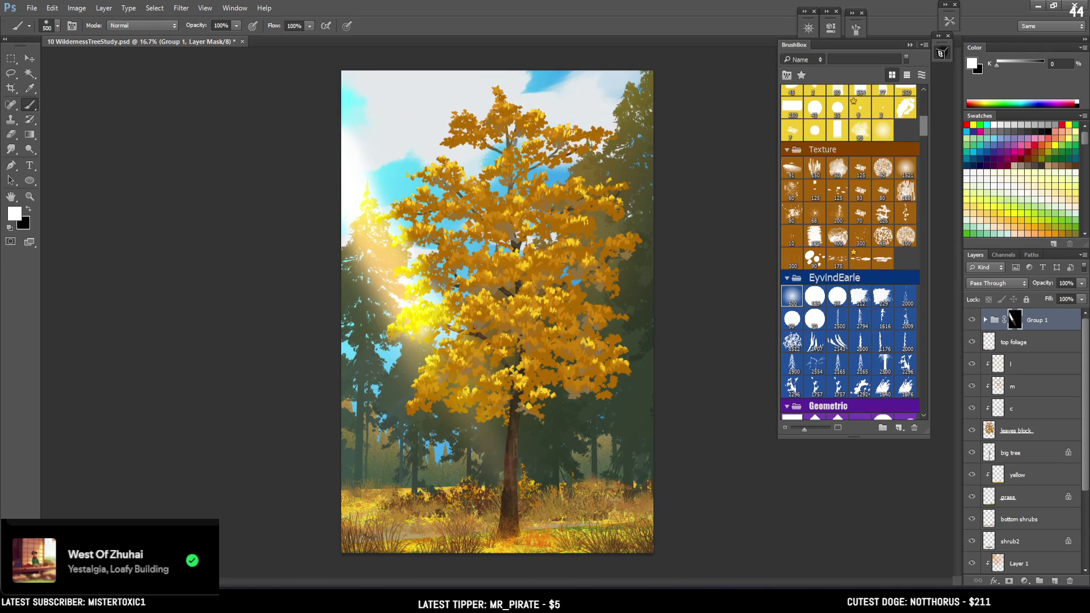
key("bracketleft")
key("bracketleft")
key("bracketleft")
left_click_drag(471, 386, 538, 492)
key("bracketright")
key("x")
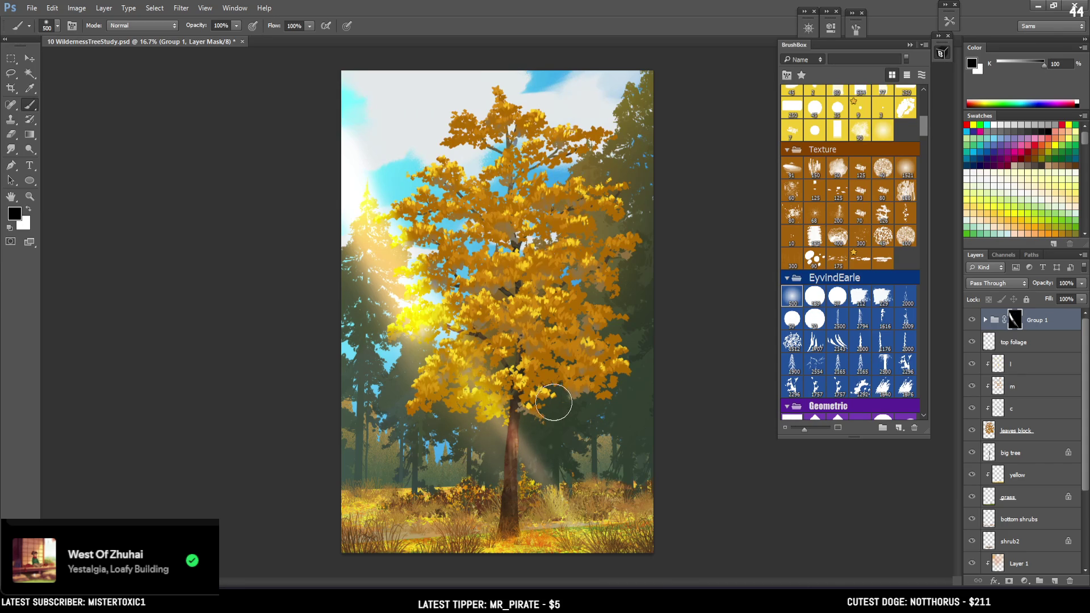
Lasso a diagonal light shaft below the foliage and paint it white with a 700 brush
key("l")
mouse_move(484, 348)
left_mouse_down()
mouse_move(652, 540)
mouse_move(700, 547)
mouse_move(707, 564)
left_mouse_up()
left_click_drag(580, 568, 441, 324)
key("b")
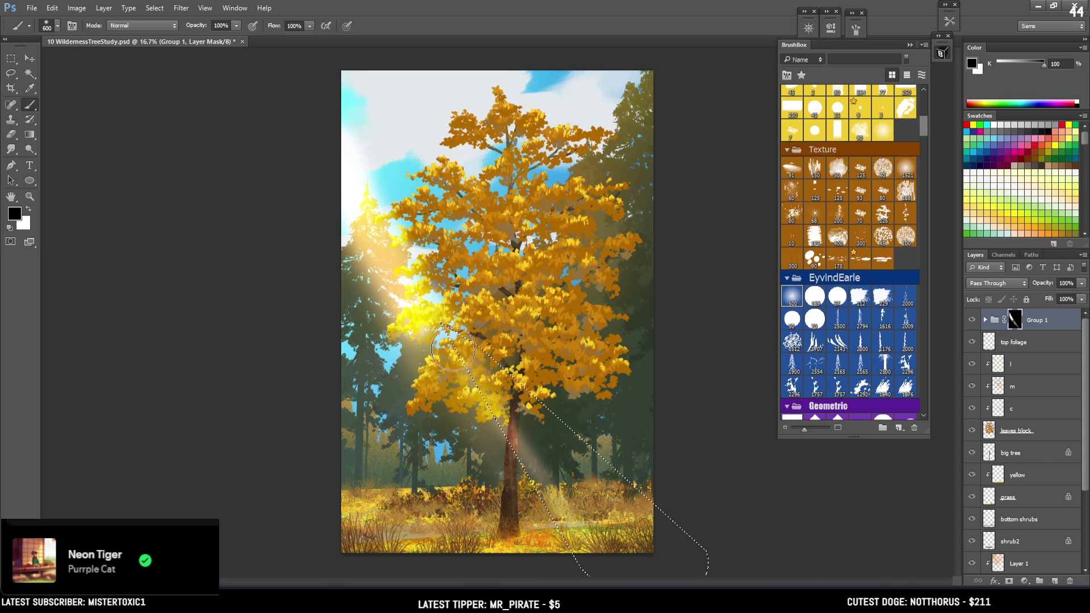
key("bracketright")
key("x")
left_click_drag(489, 369, 559, 450)
key("ctrl+d")
Whiten the upper-left sky with a huge white dab on the mask
key("x")
key("bracketleft")
key("bracketleft")
key("bracketleft")
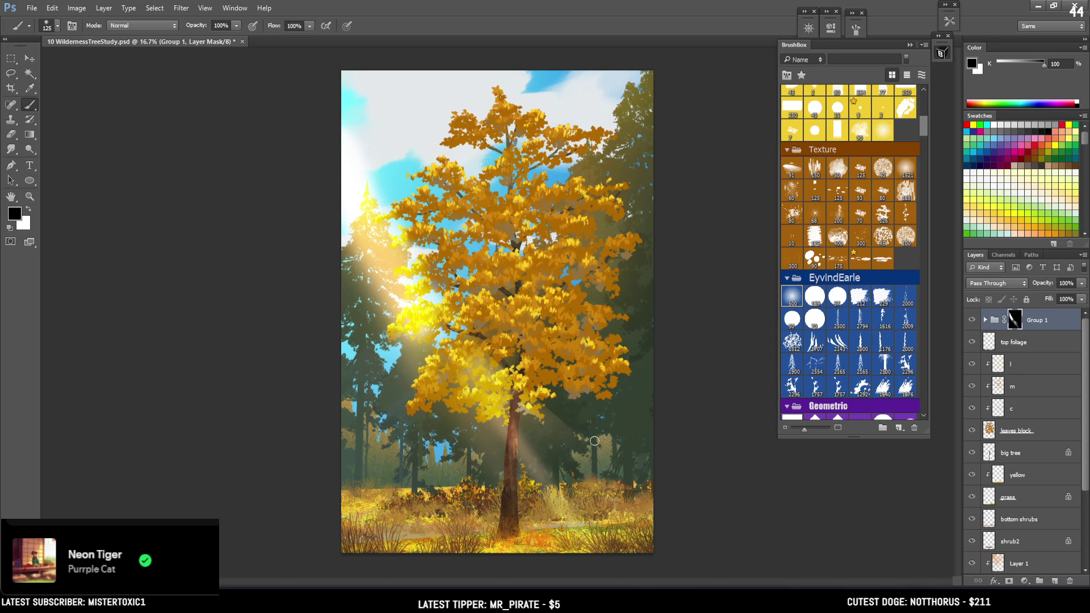
key("x")
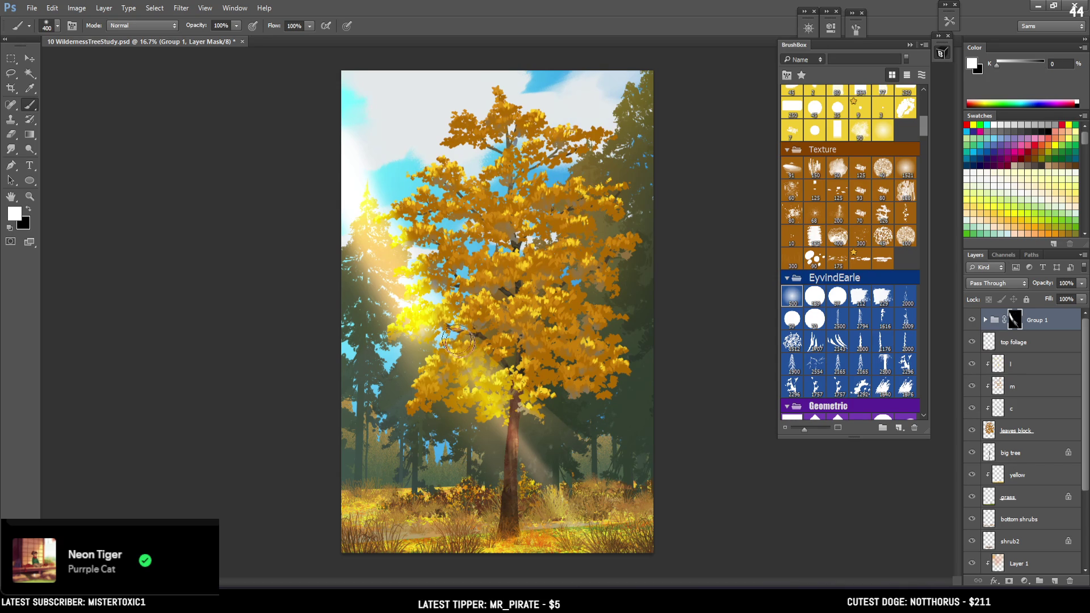
key("bracketright")
key("bracketright")
key("bracketright")
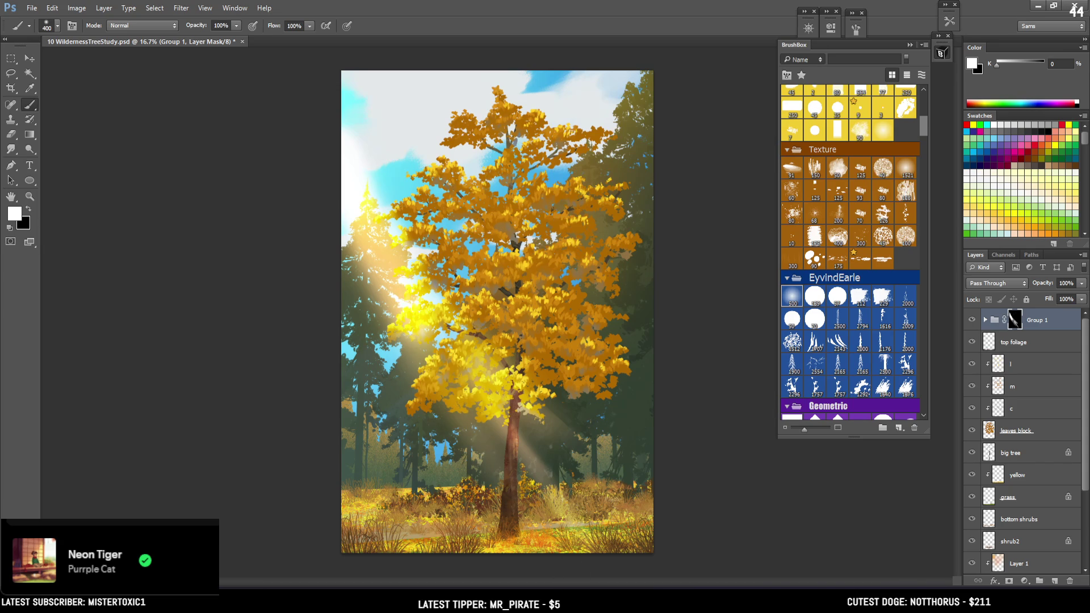
key("x")
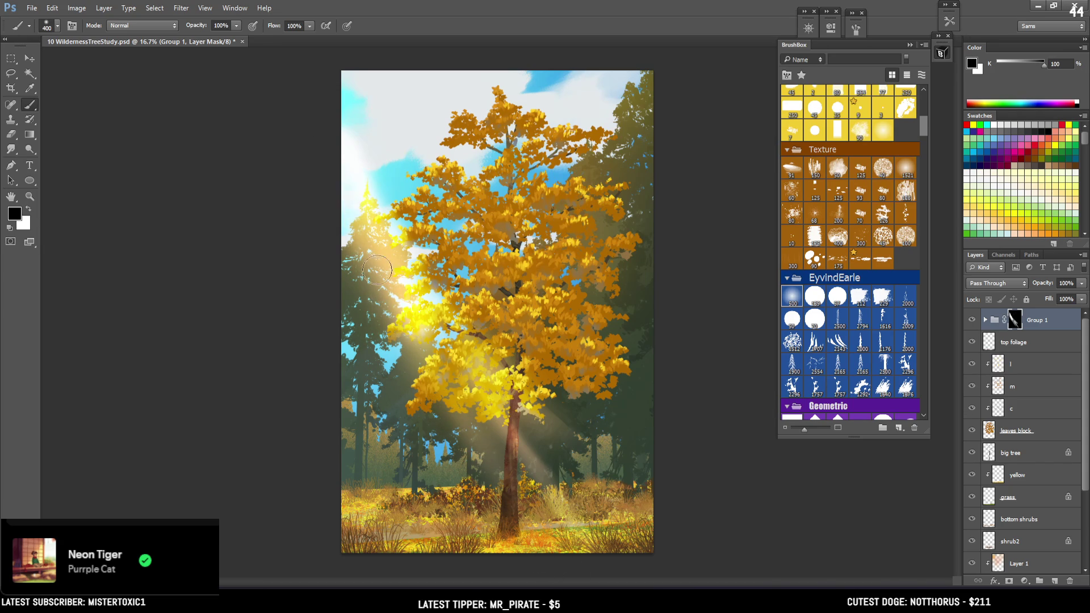
key("x")
key("bracketright")
key("bracketright")
key("bracketright")
key("bracketright")
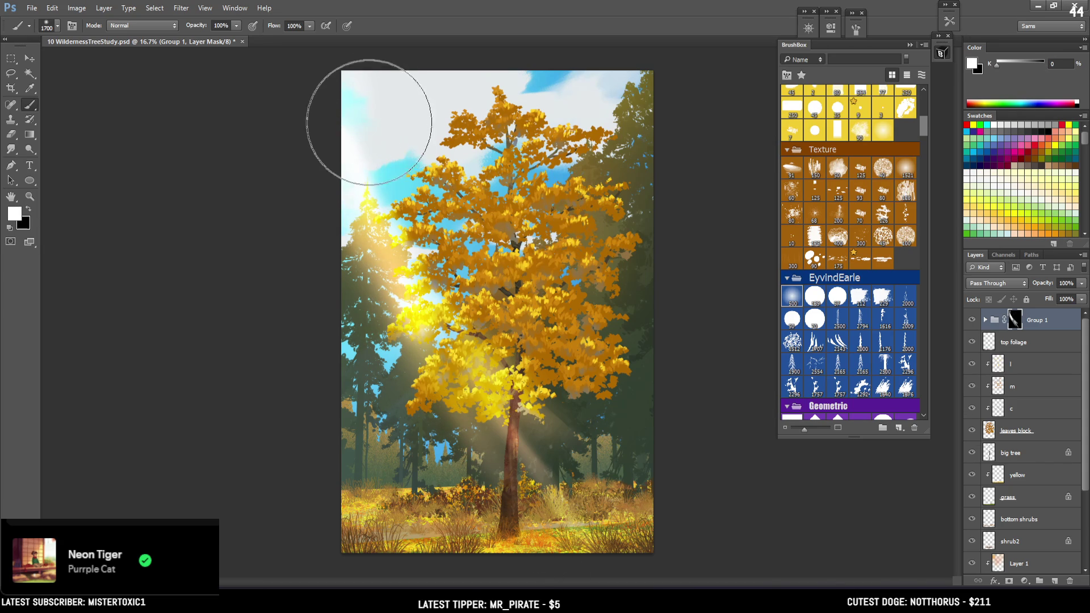
left_click(368, 110)
Haze the upper-left sky whiter with broad strokes, then shrink the brush to 1100
mouse_move(364, 110)
left_mouse_down()
mouse_move(382, 110)
mouse_move(360, 185)
mouse_move(403, 114)
mouse_move(393, 132)
mouse_move(475, 68)
mouse_move(495, 87)
left_mouse_up()
key("x")
key("x")
mouse_move(426, 110)
left_mouse_down()
mouse_move(431, 141)
mouse_move(445, 97)
mouse_move(504, 80)
mouse_move(486, 97)
left_mouse_up()
key("bracketleft")
key("bracketleft")
key("bracketleft")
key("bracketleft")
key("x")
key("x")
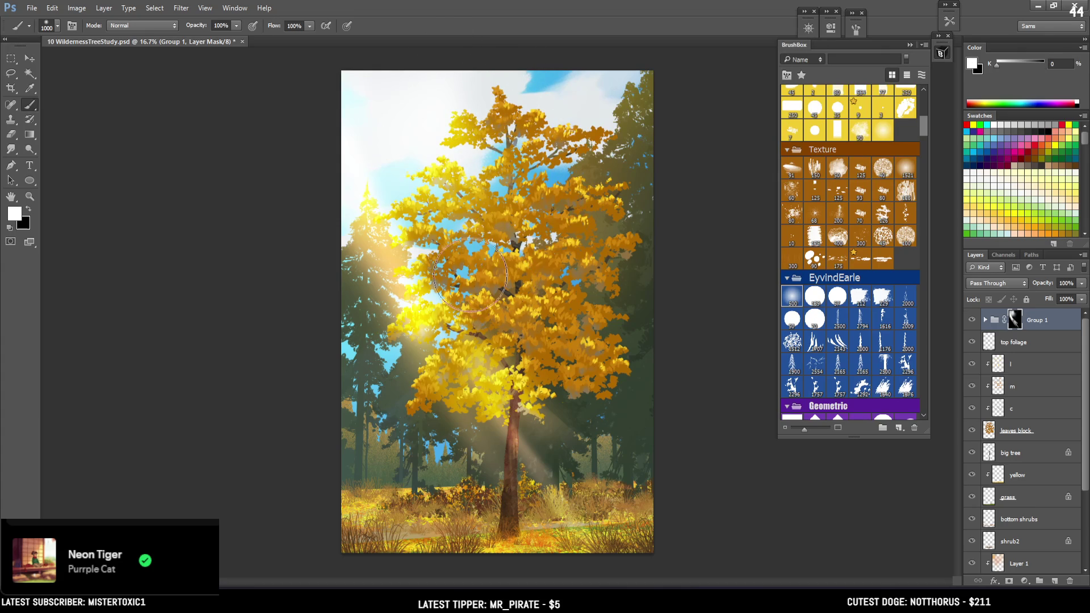
Tone down the glow on the upper-left foliage with black on the mask
key("x")
left_click_drag(390, 165, 488, 244)
key("x")
key("bracketleft")
key("bracketleft")
key("bracketleft")
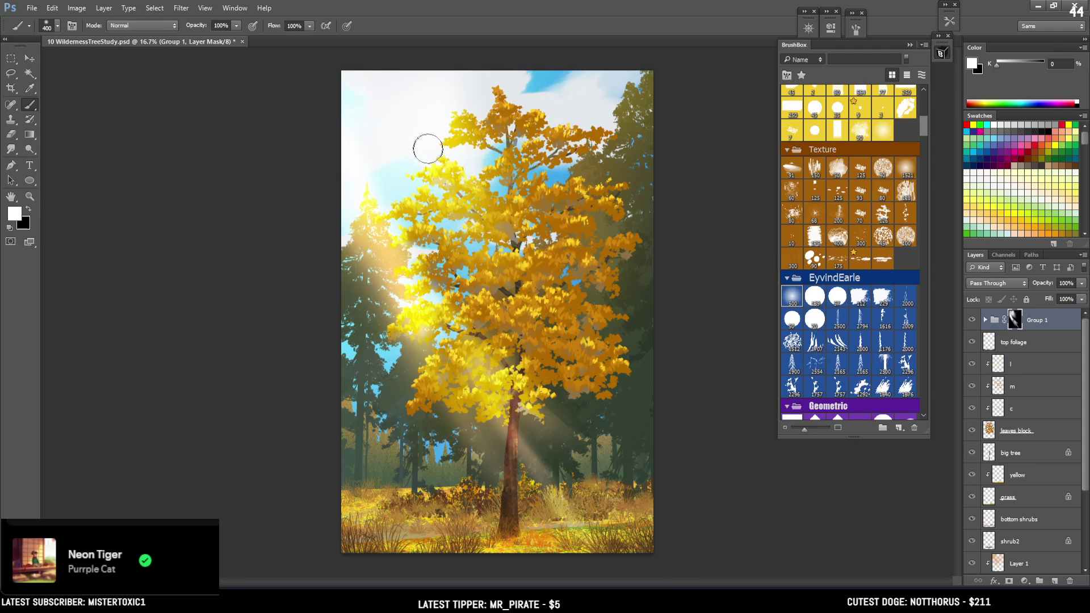
Try bright diagonal foliage strokes, comparing them with undo before switching to black
left_click_drag(427, 151, 562, 363)
key("ctrl+z")
key("bracketright")
key("bracketright")
key("bracketright")
left_click_drag(401, 175, 628, 475)
key("ctrl+z")
key("ctrl+z")
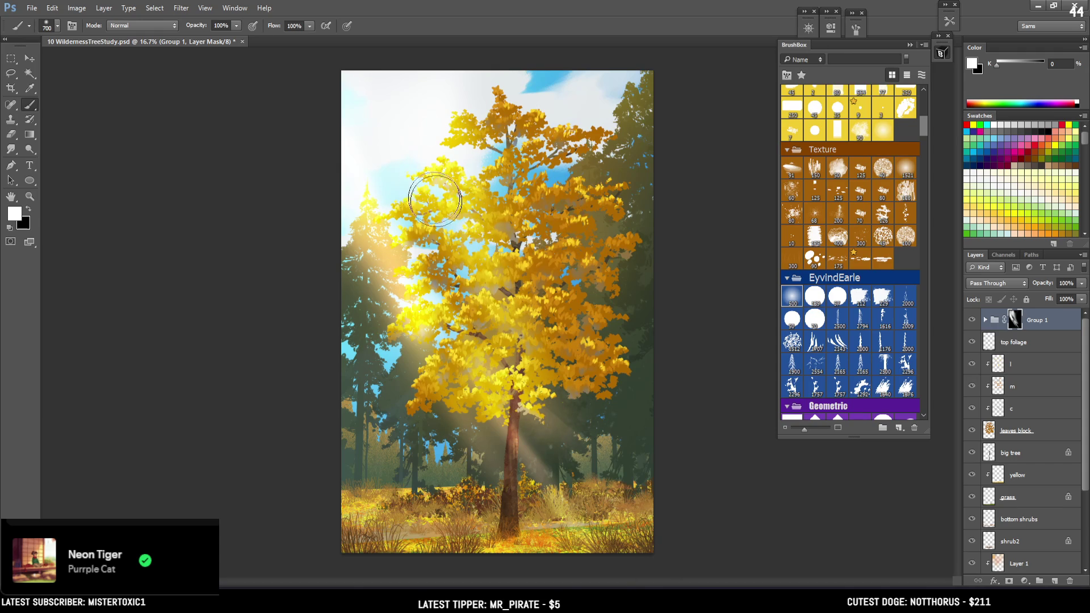
key("ctrl+z")
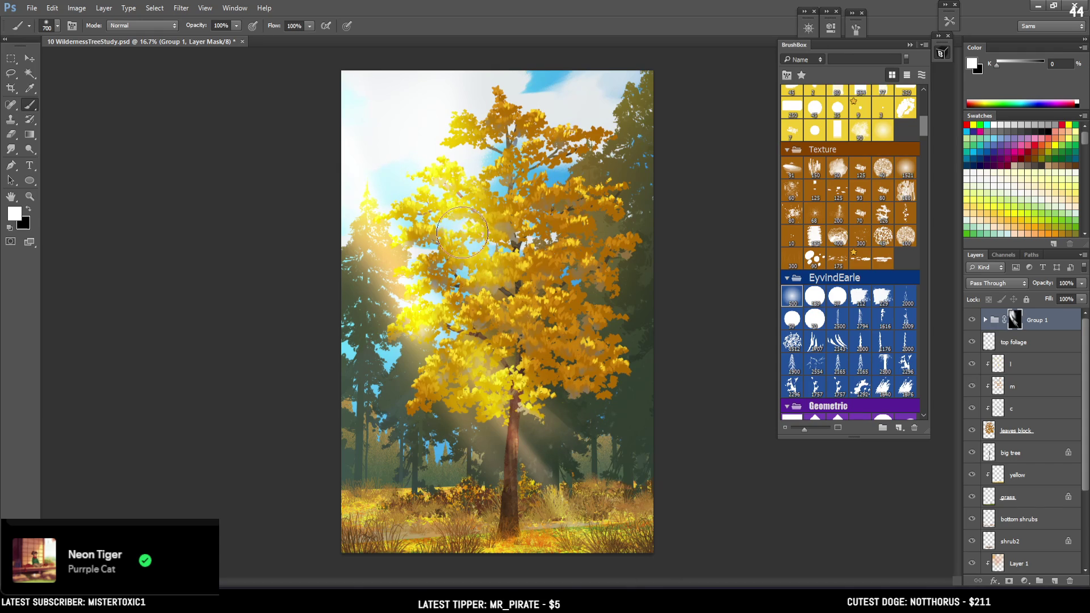
key("x")
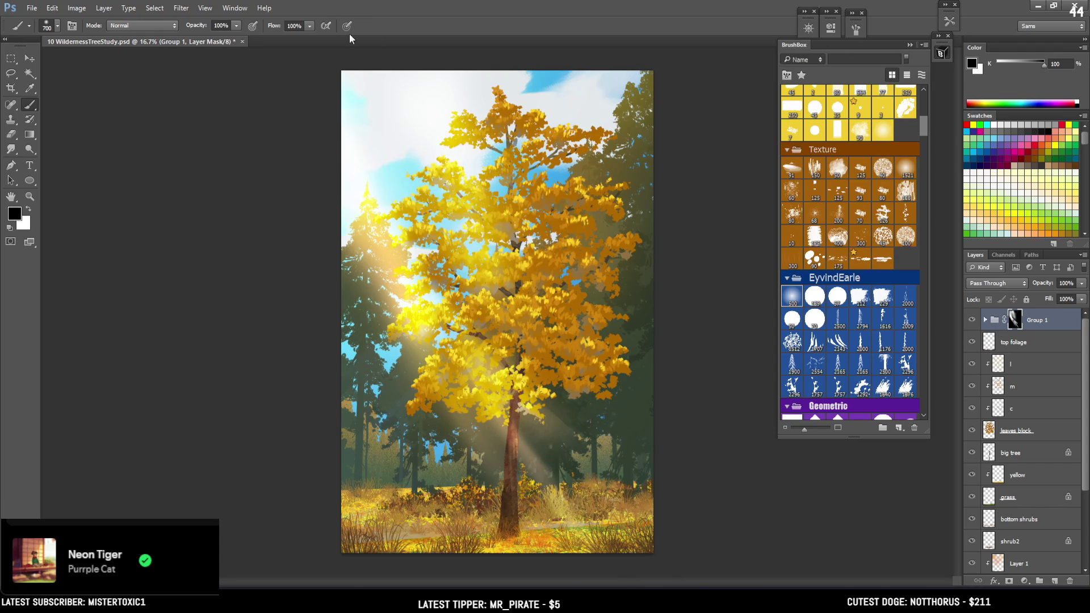
key("bracketleft")
Brighten the sunbeams right of the trunk with a 300 white brush, then dim them slightly
key("x")
key("bracketleft")
key("bracketleft")
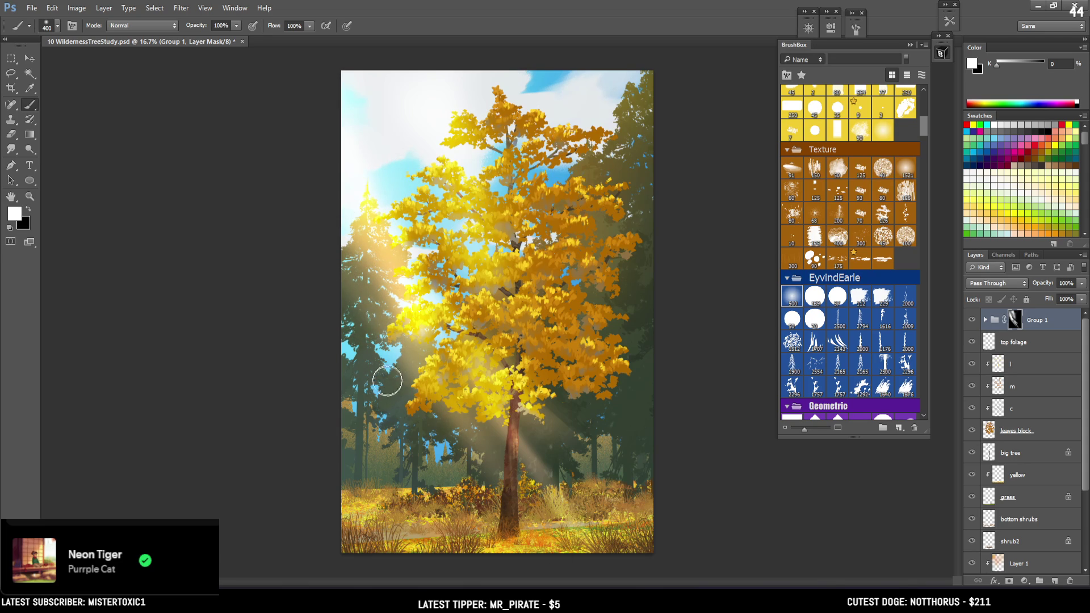
key("bracketleft")
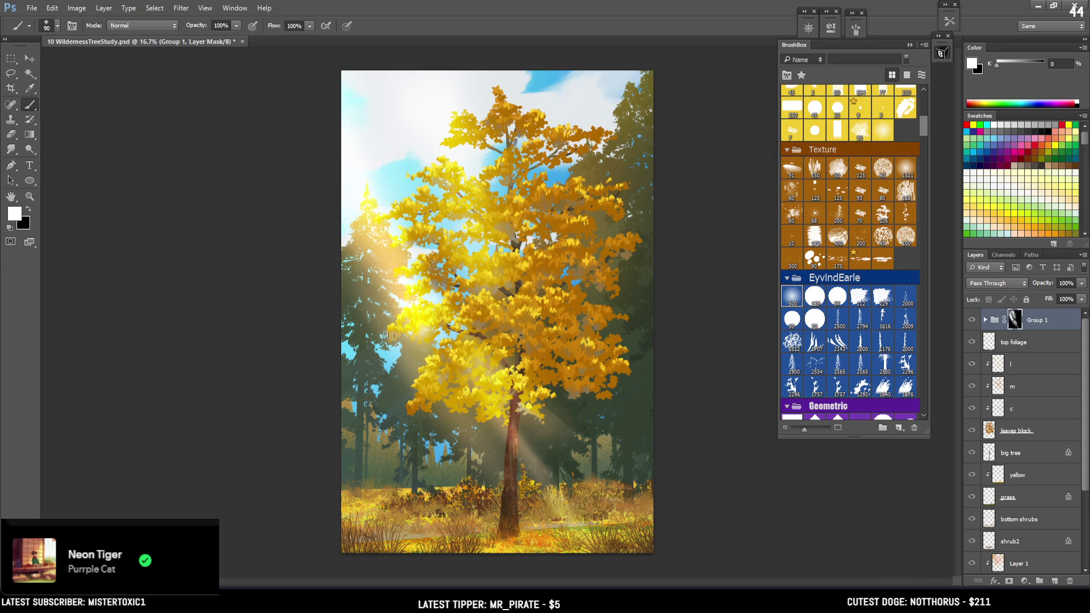
key("x")
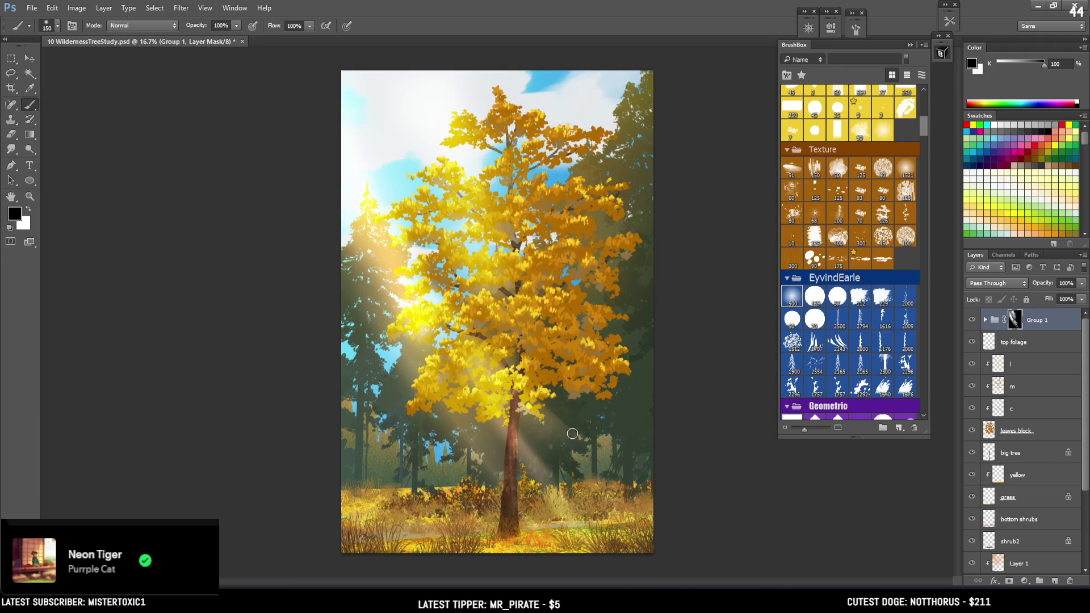
key("x")
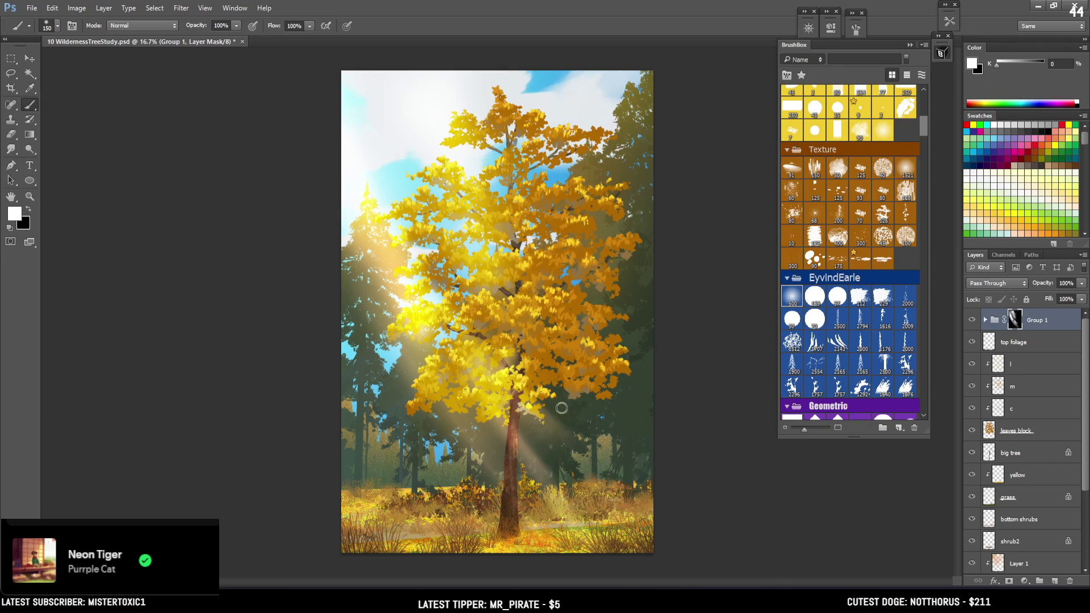
left_click_drag(503, 343, 565, 406)
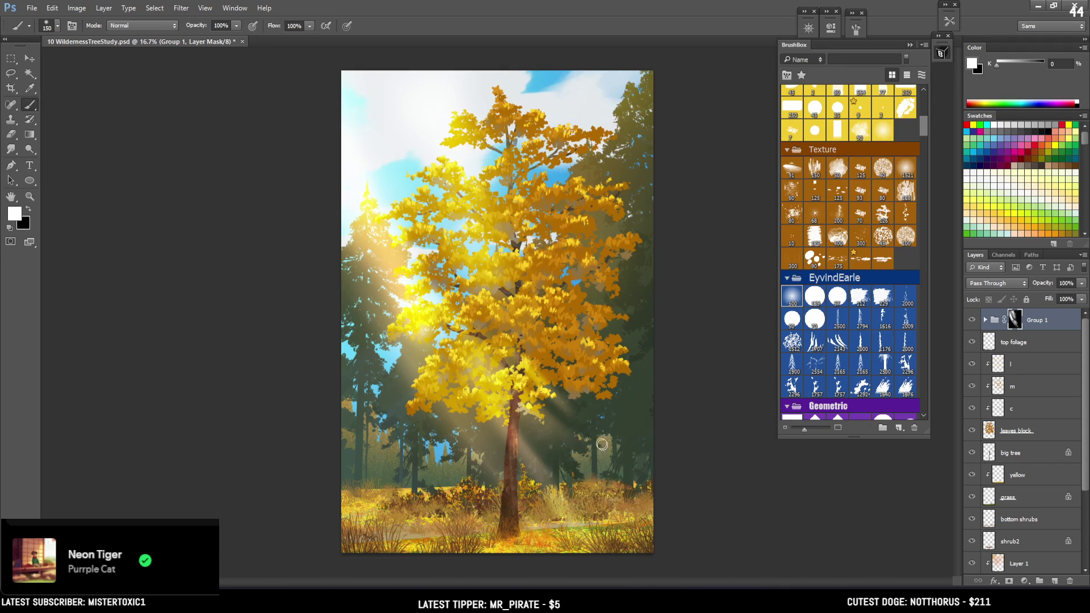
key("x")
left_click_drag(536, 356, 569, 407)
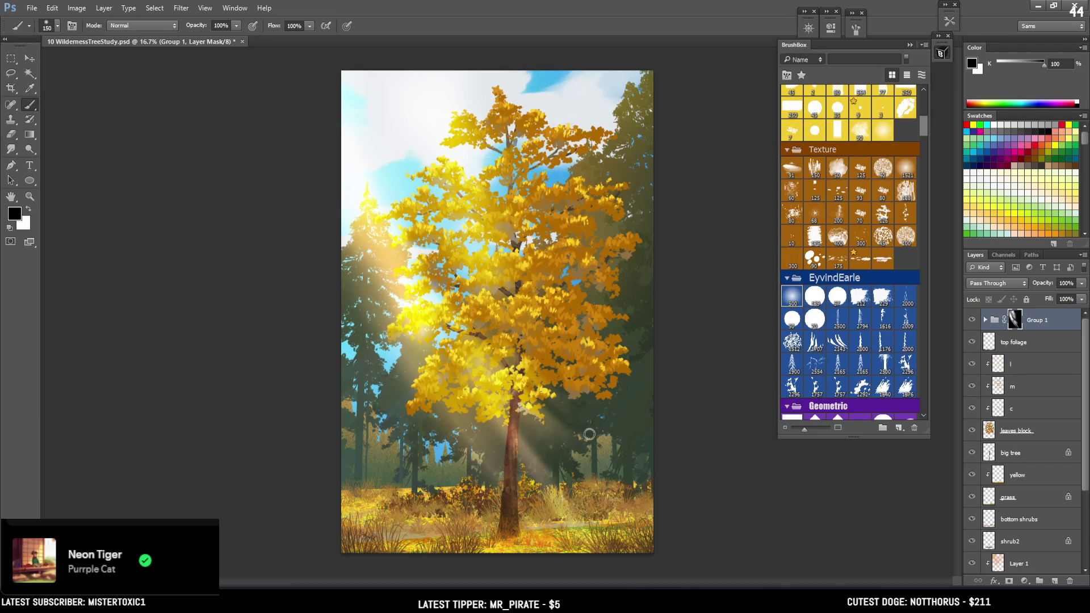
key("x")
key("x")
key("x")
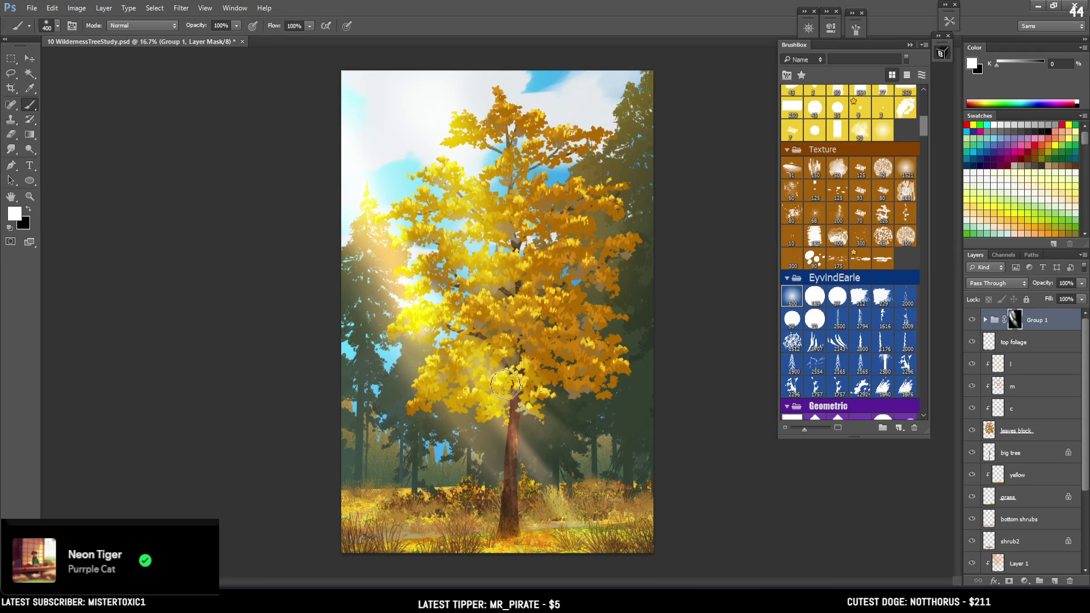
key("bracketright")
key("bracketleft")
key("bracketleft")
key("bracketleft")
left_click_drag(488, 288, 546, 347)
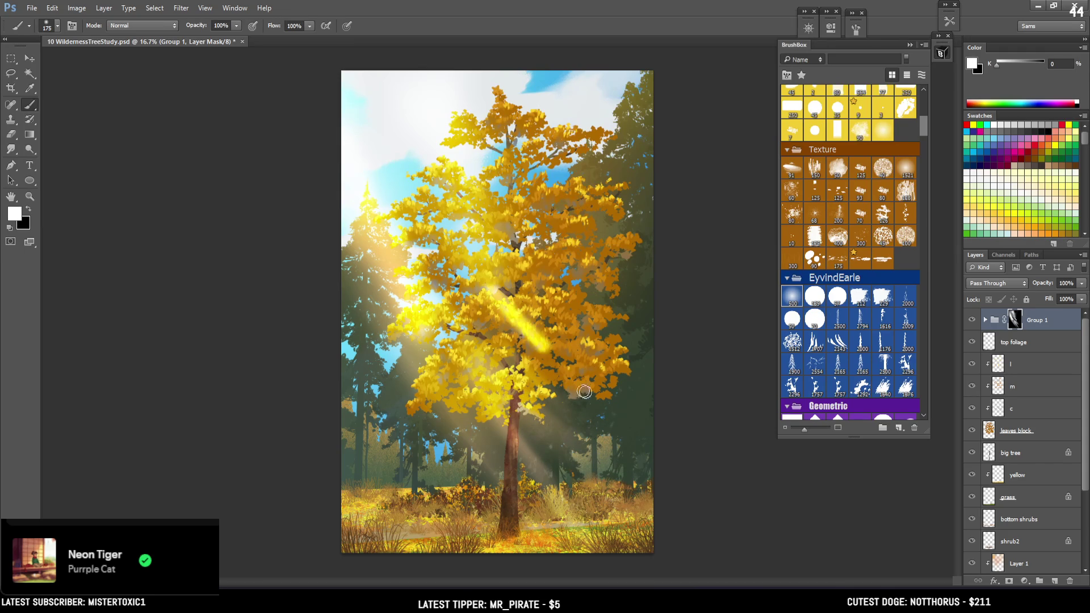
key("ctrl+z")
mouse_move(485, 267)
left_mouse_down()
mouse_move(554, 365)
mouse_move(501, 307)
left_mouse_up()
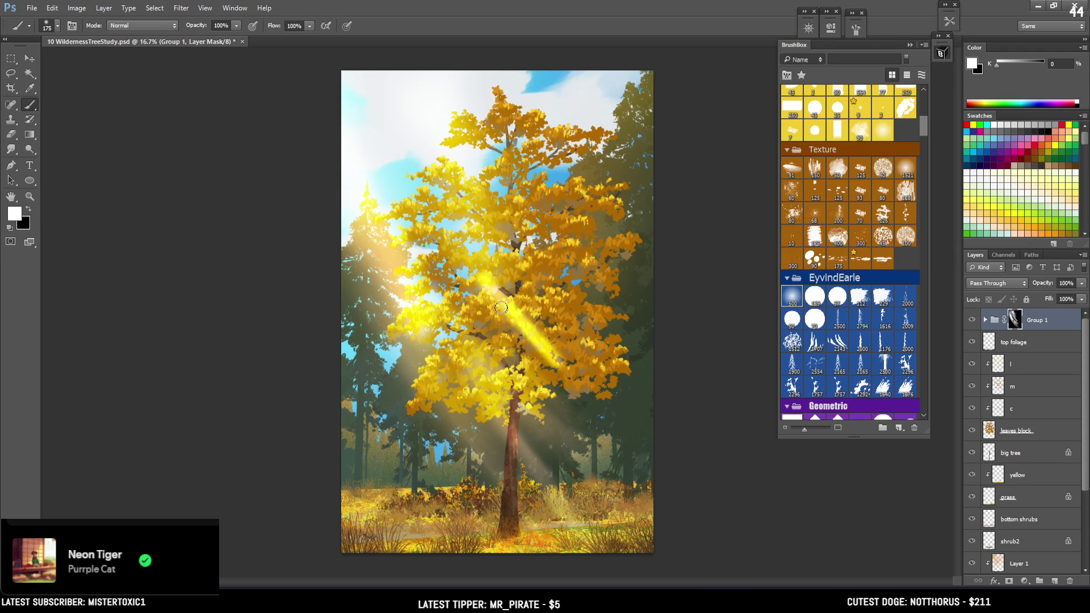
key("x")
left_click_drag(479, 267, 576, 376)
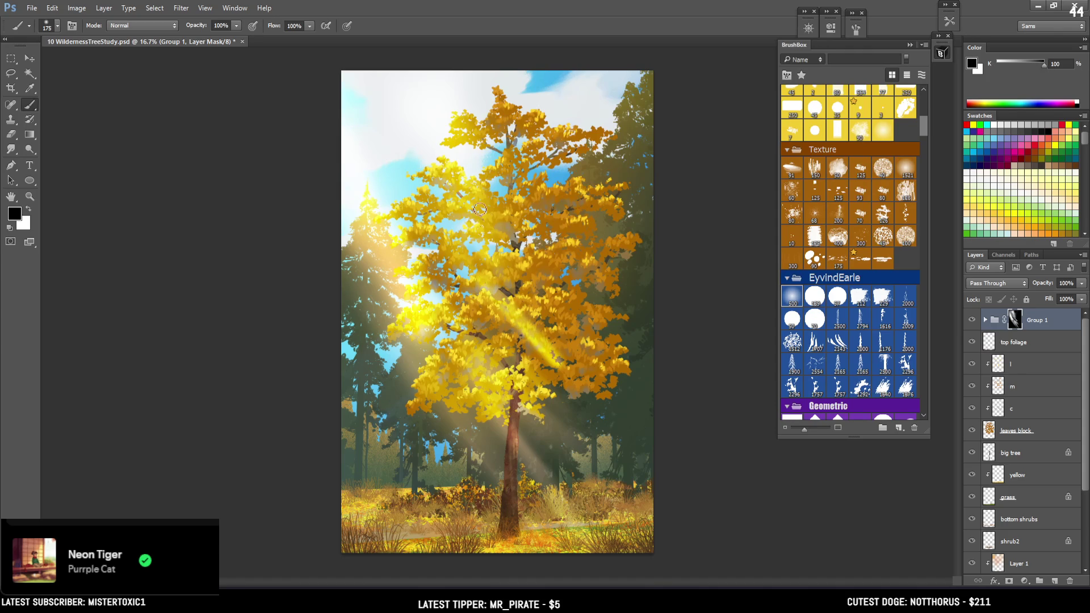
key("ctrl+alt+z")
key("ctrl+alt+z")
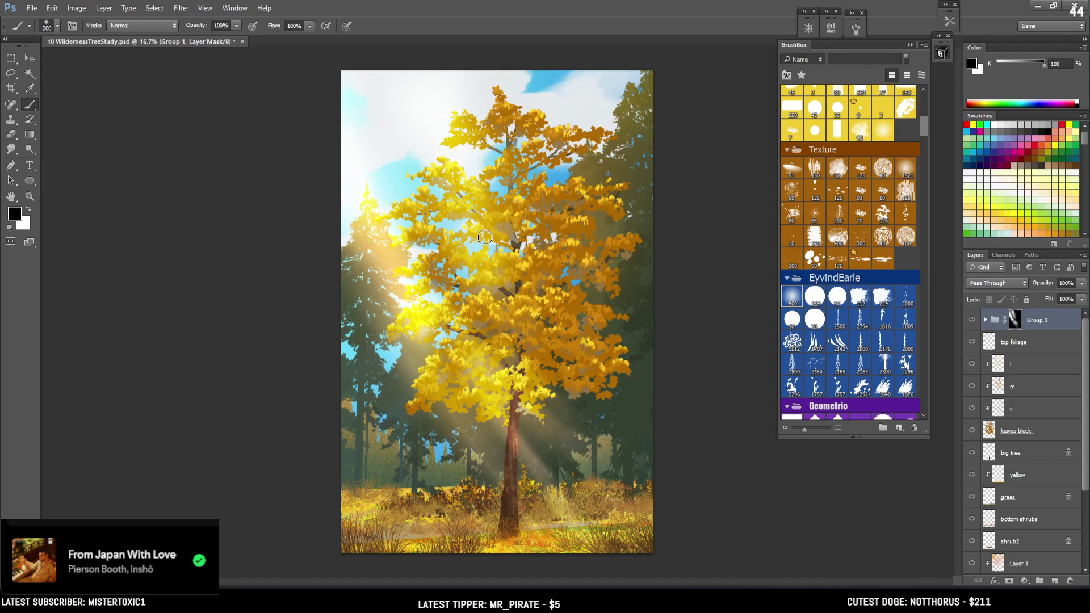
Darken the upper-left light rays on the mask and brighten the ray near the lower trunk
left_click_drag(335, 192, 427, 342)
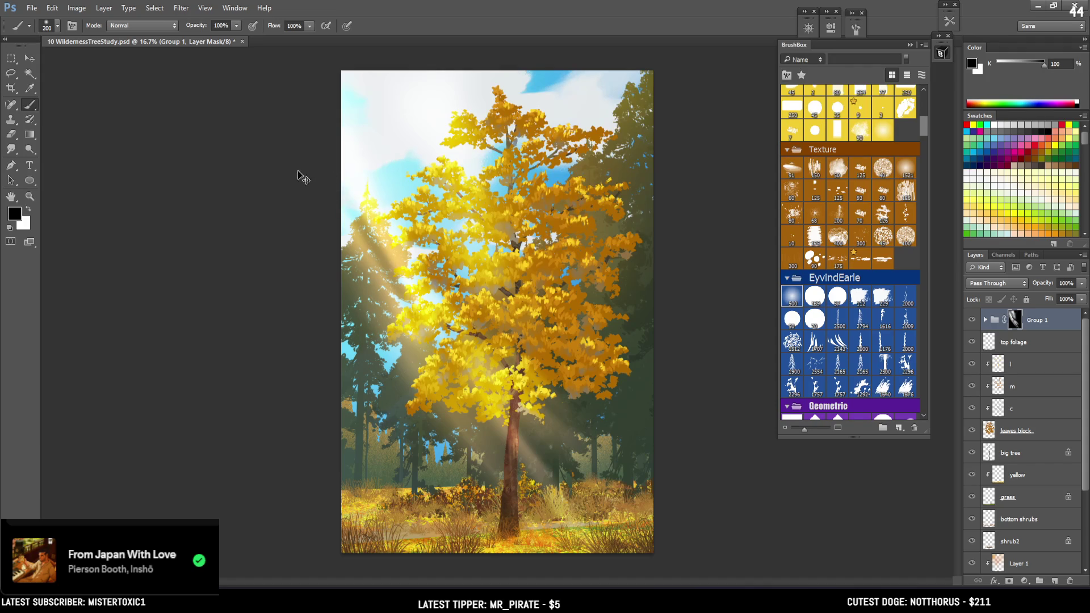
key("ctrl+z")
left_click_drag(309, 168, 505, 431)
key("ctrl+z")
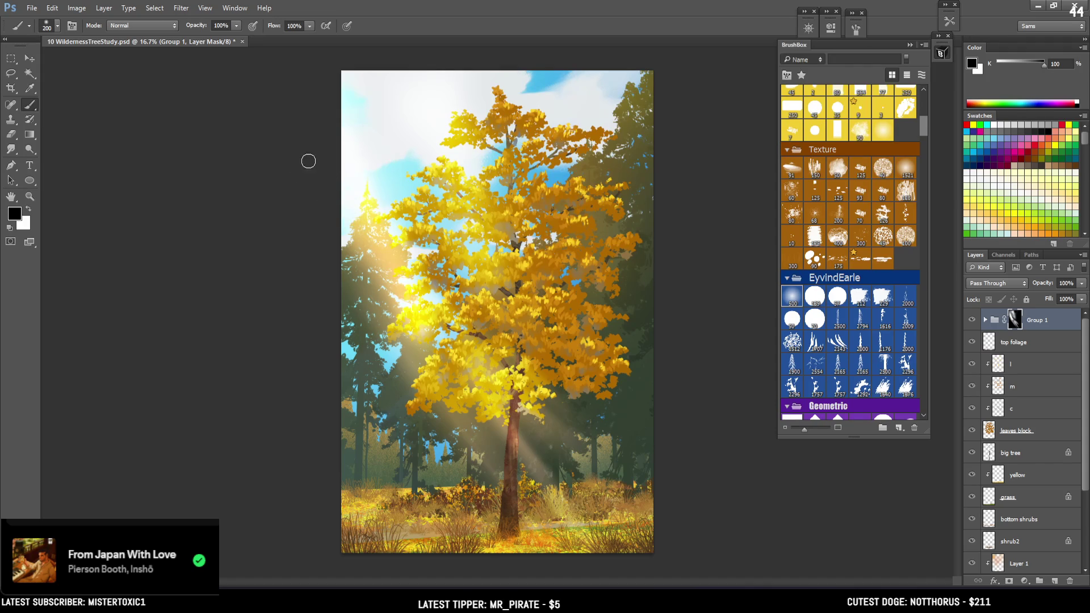
key("ctrl+z")
left_click_drag(319, 178, 437, 348)
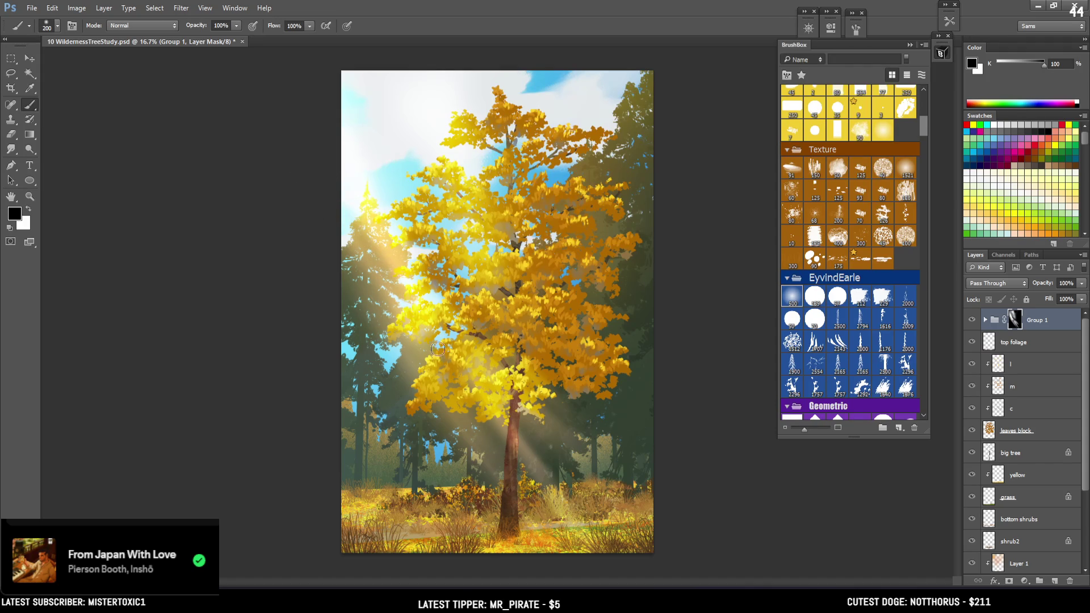
key("x")
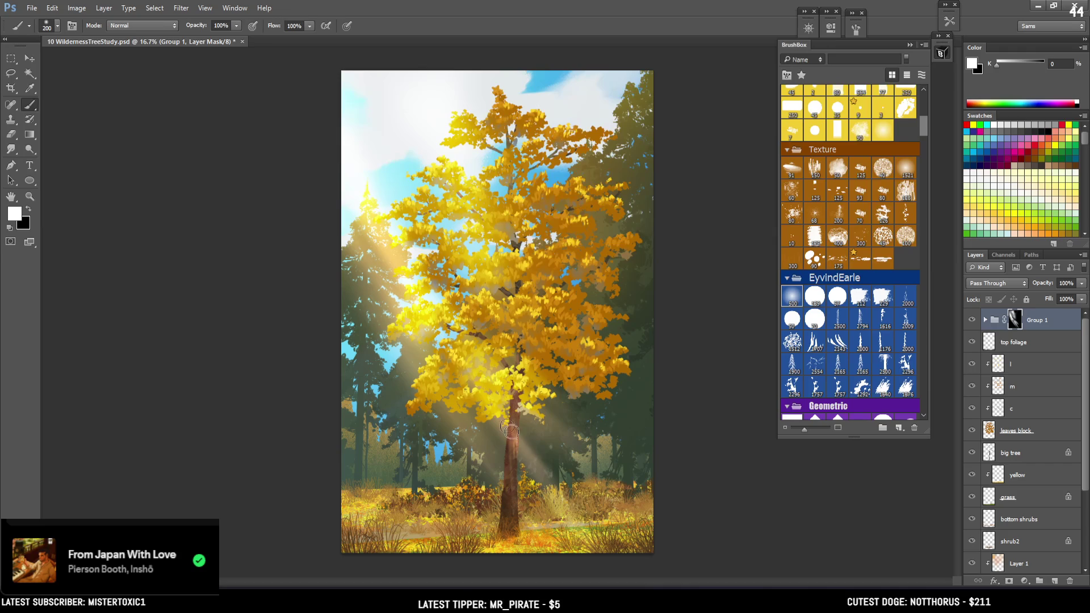
left_click_drag(451, 350, 510, 426)
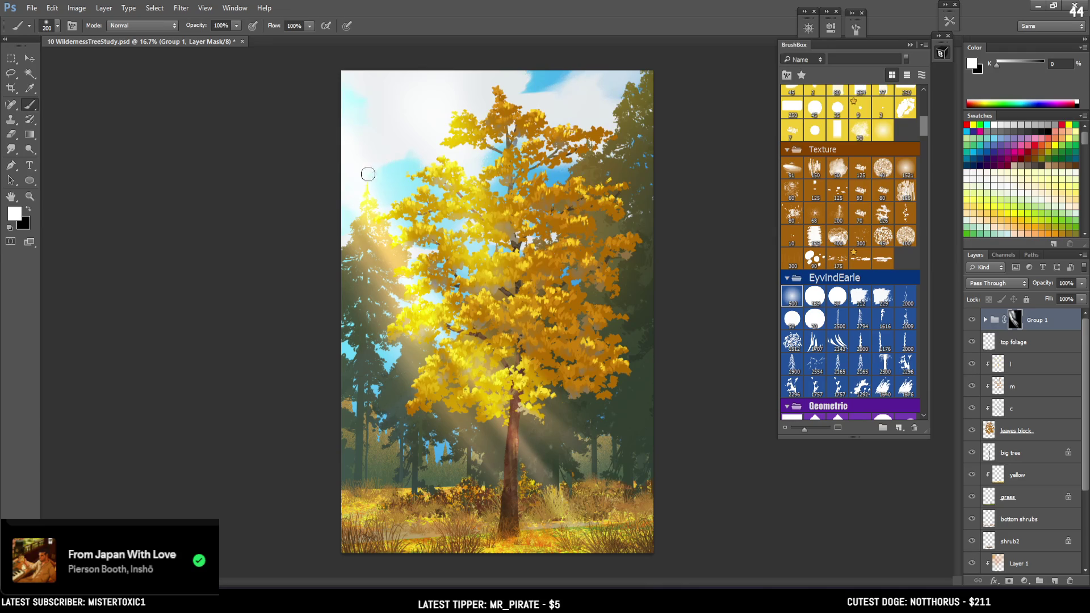
key("x")
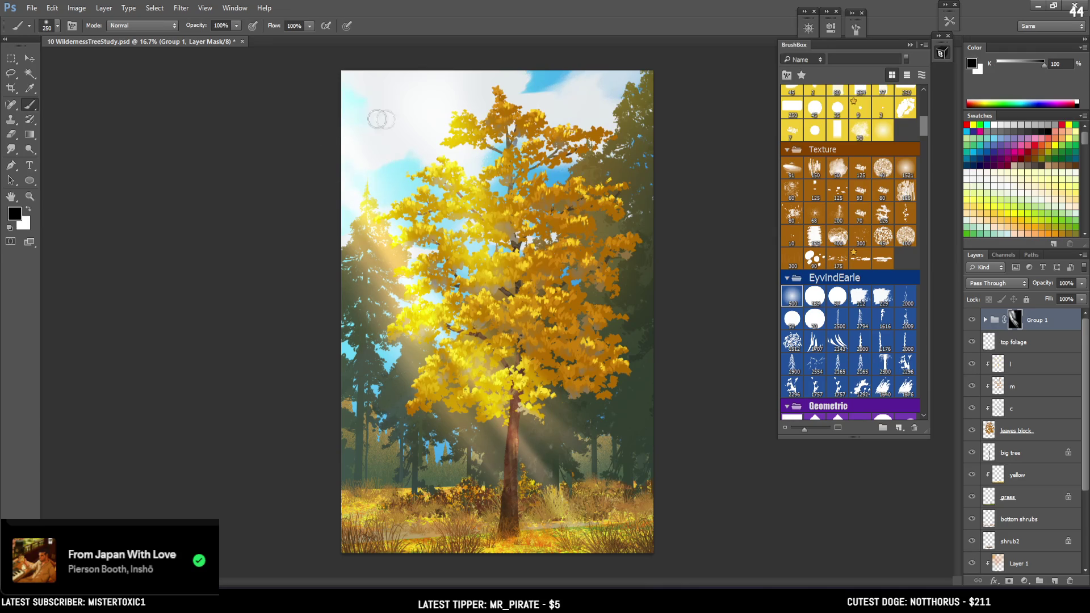
key("x")
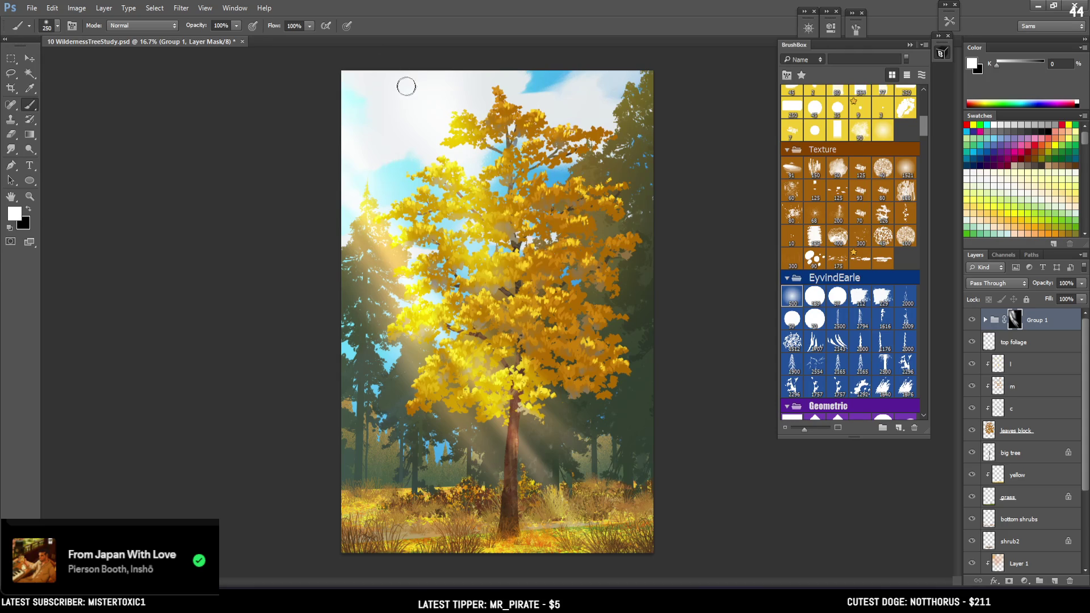
key("x")
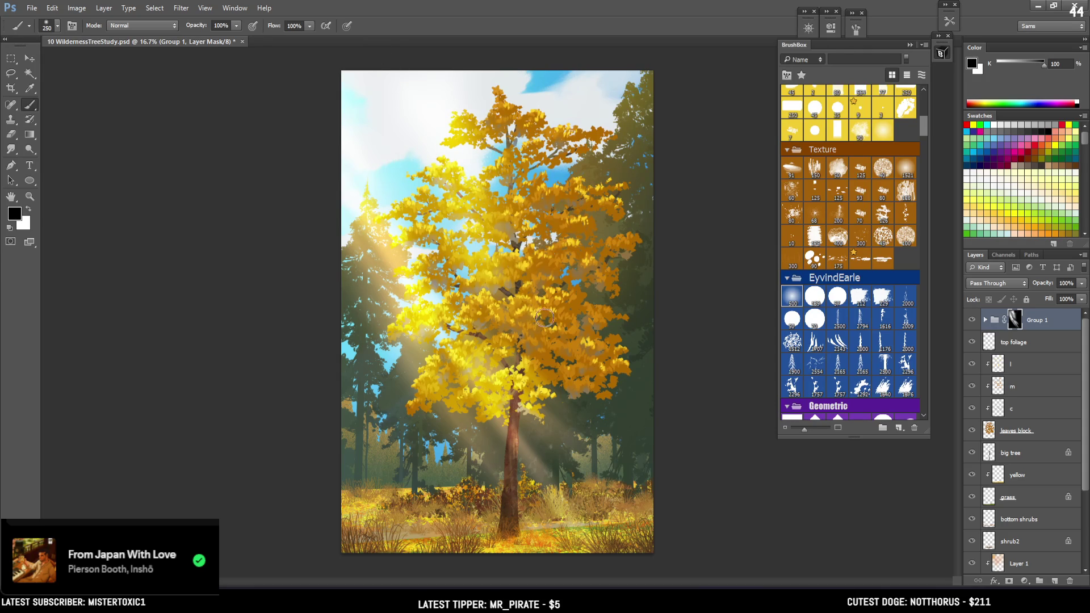
key("x")
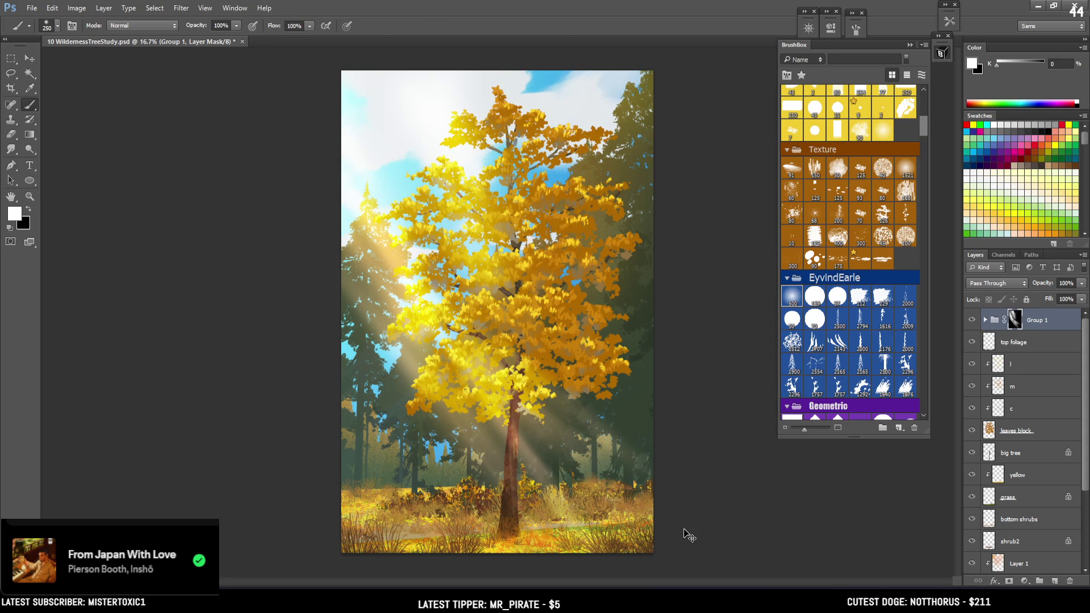
Widen the bottom of Group 1 symmetrically with a perspective transform
key("ctrl+t")
right_click(521, 369)
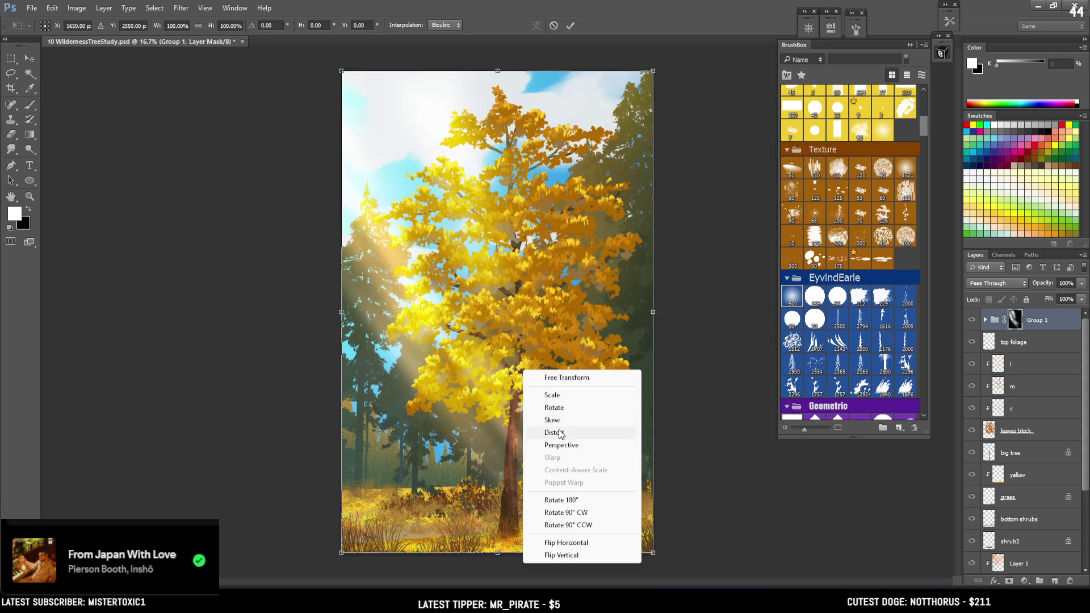
key("Return")
left_click_drag(653, 552, 668, 551)
key("Return")
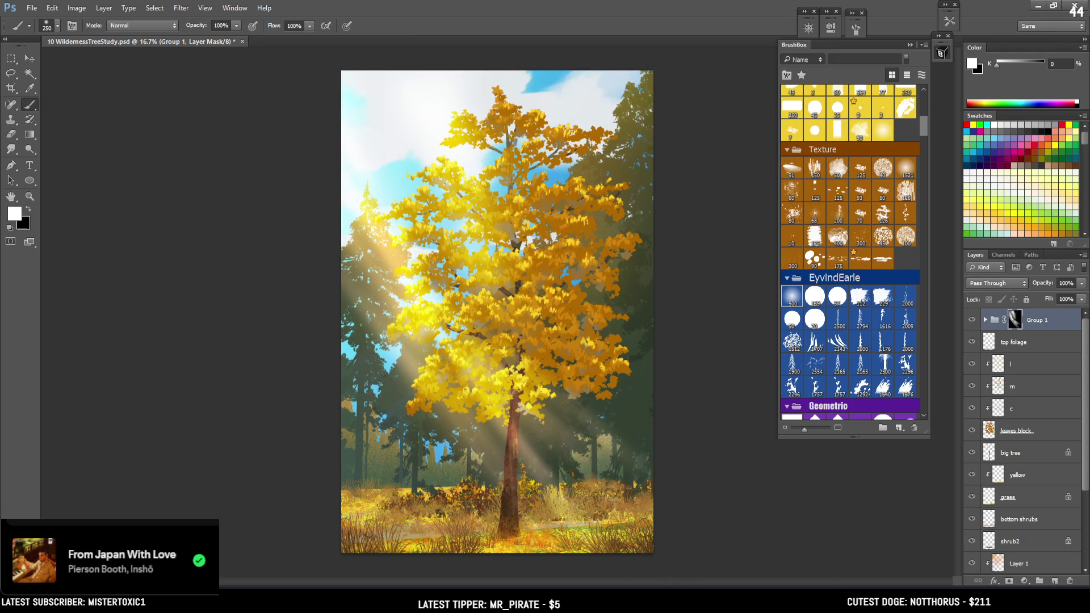
Set the brush to 700 with black and save the document
key("x")
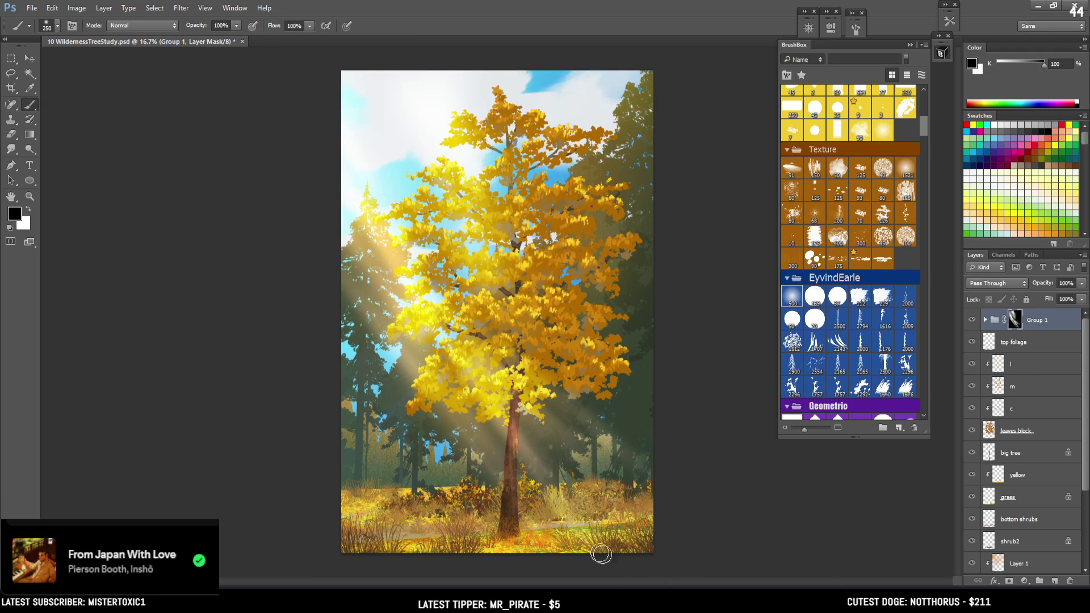
key("x")
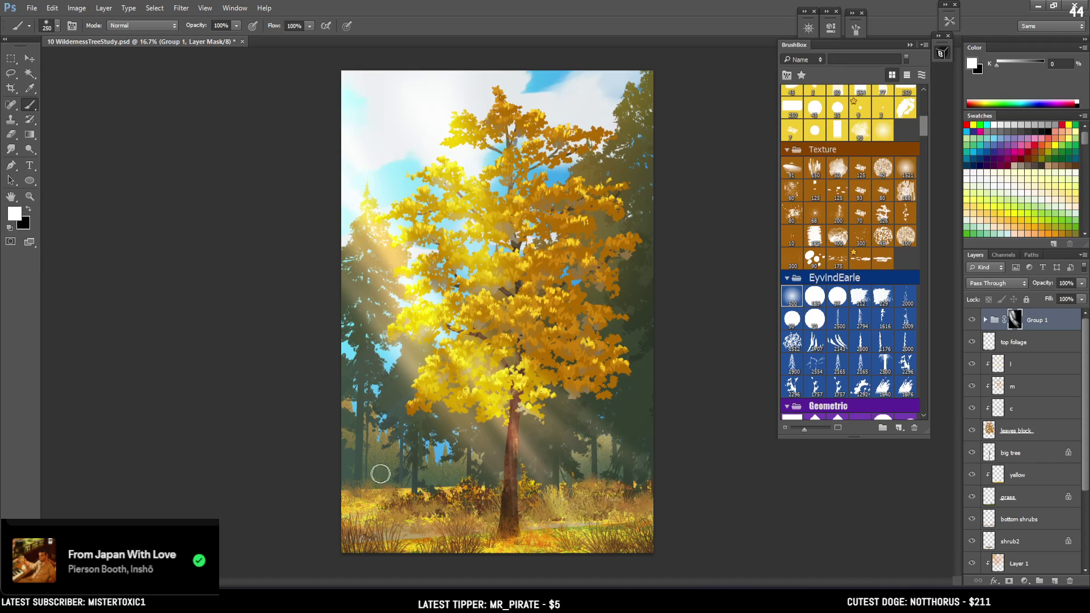
key("bracketright")
key("bracketright")
key("bracketright")
key("bracketleft")
key("x")
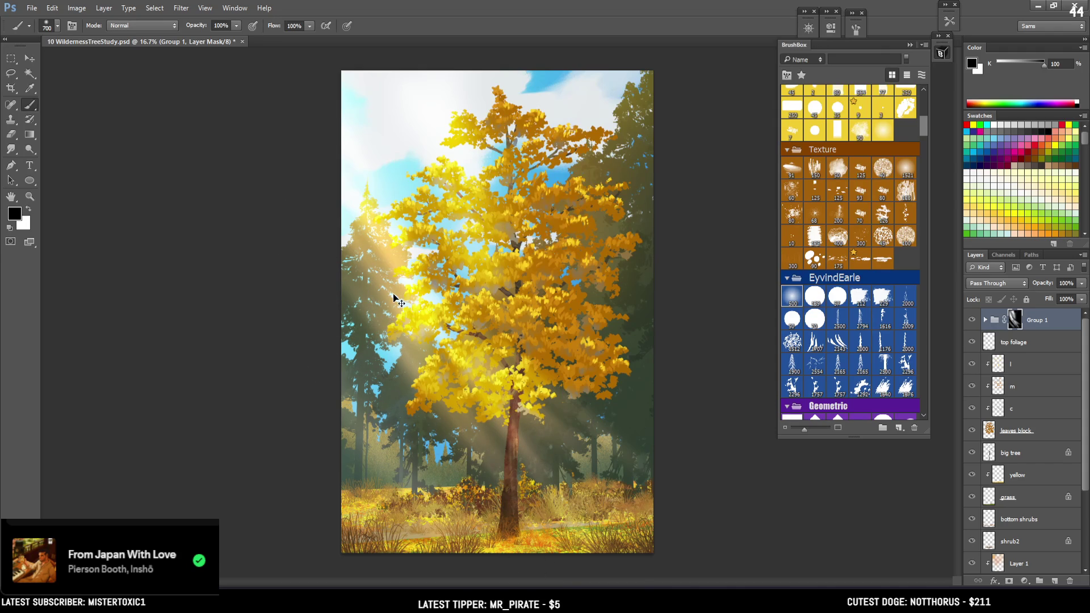
key("ctrl+s")
Add an empty layer just below Group 1 and name it 'front foliage'
left_click(1054, 583)
left_click_drag(1011, 325, 1027, 352)
left_click(972, 343)
left_click(971, 342)
double_click(1011, 343)
type("l")
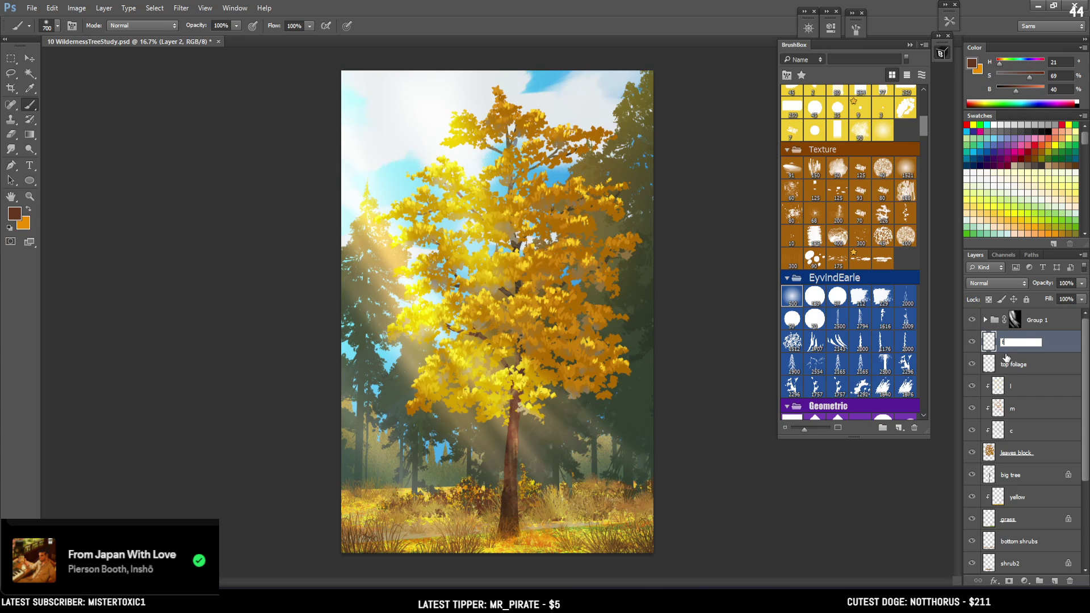
type("liage")
key("Return")
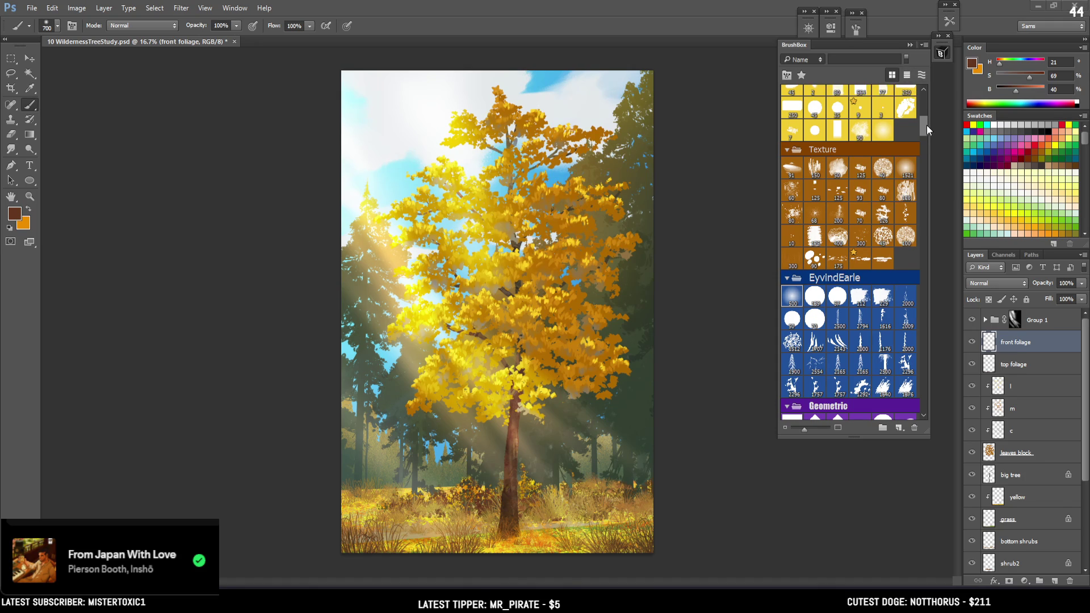
Pick a small 77-pixel hard-edged Basic Shapes brush in BrushBox
scroll(924, 116, "up", 3)
left_click_drag(925, 115, 924, 119)
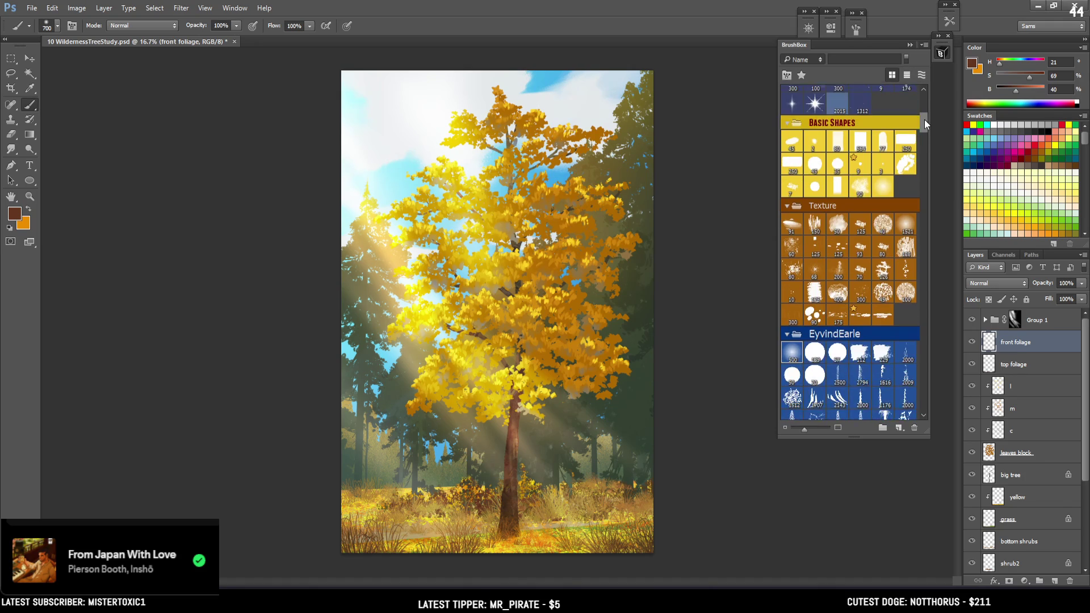
left_click(882, 137)
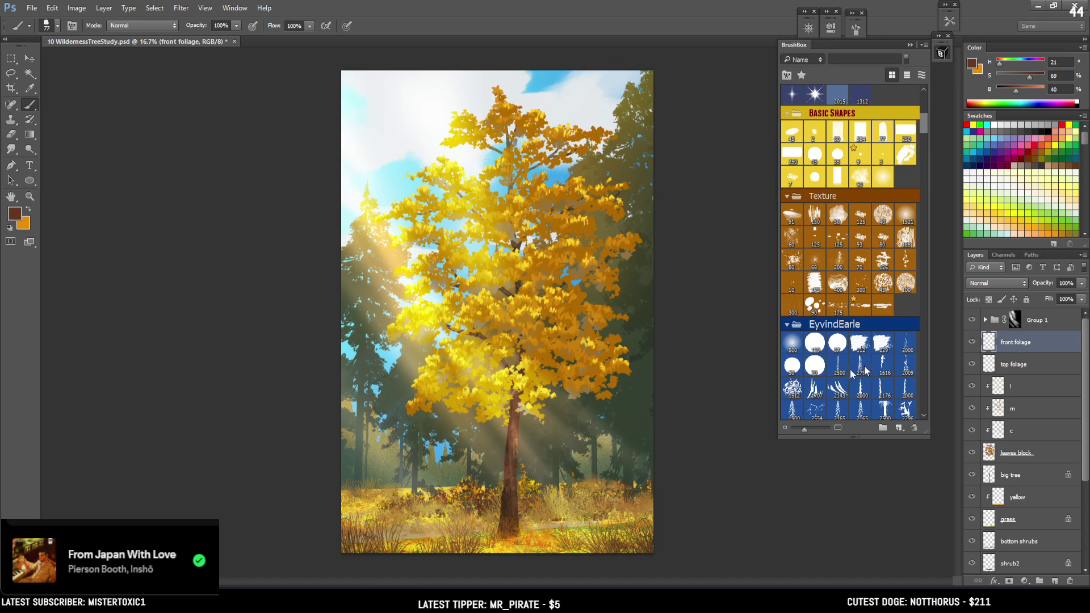
Sample the trunk-base brown and paint dark blades in the lower-left grass, shrinking the brush to 50
left_click(486, 499, "alt")
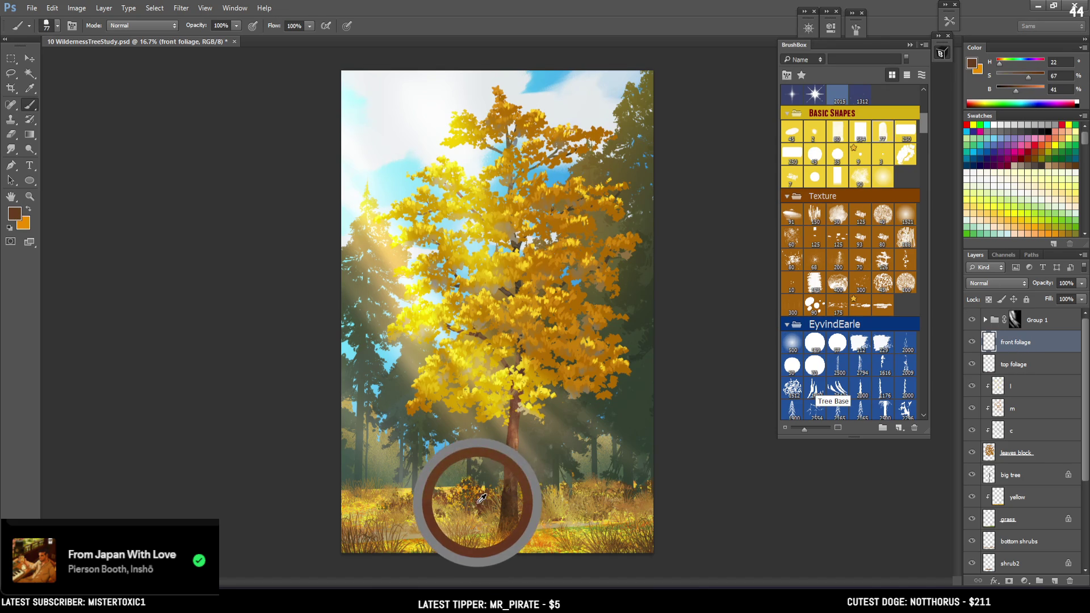
left_click_drag(311, 465, 392, 567)
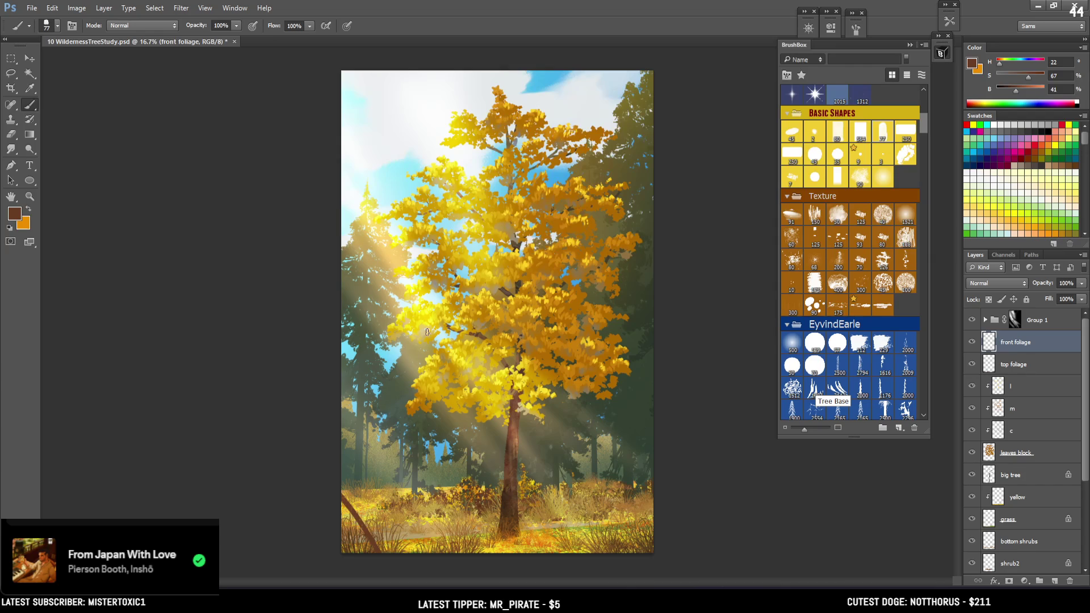
scroll(492, 431, "up", 1)
scroll(492, 431, "down", 6)
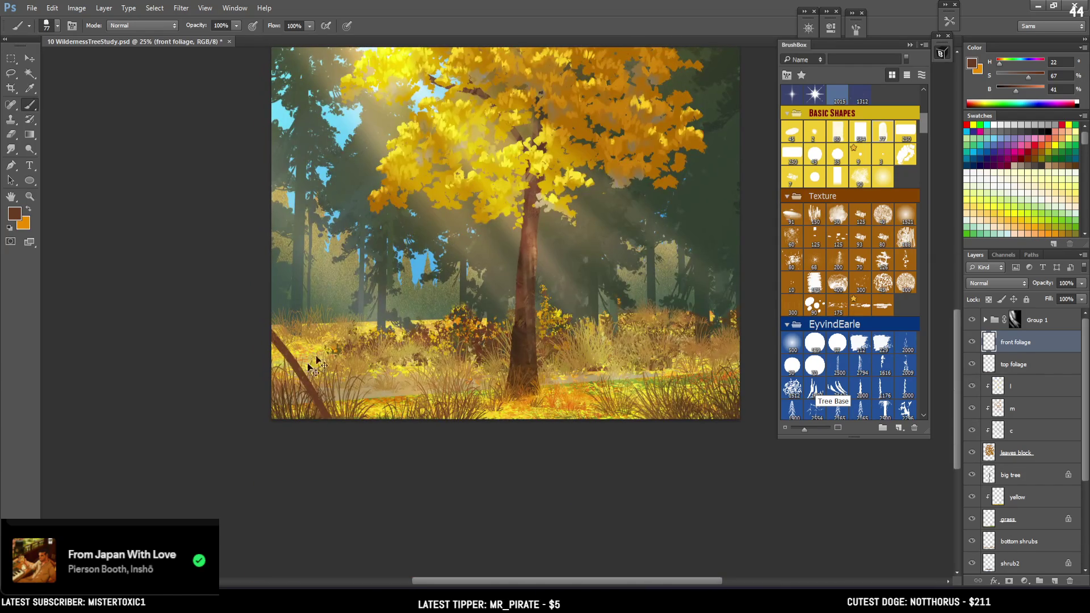
key("bracketleft")
key("bracketleft")
left_click_drag(299, 385, 318, 415)
key("bracketleft")
left_click_drag(281, 375, 316, 412)
Erase around the strokes to shape a dark curved foreground grass blade
key("e")
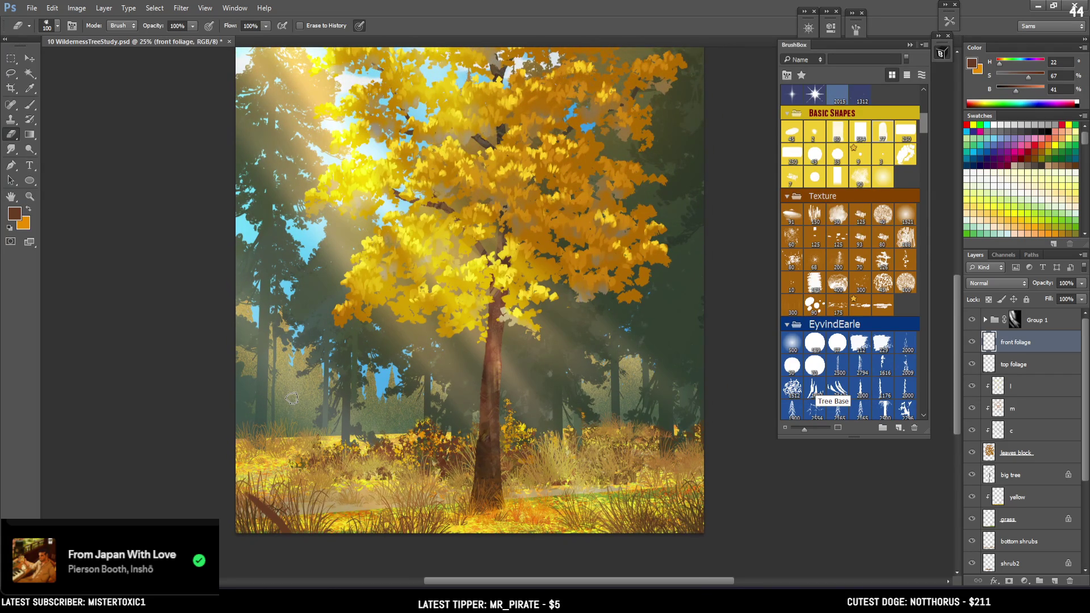
left_click_drag(289, 530, 309, 449)
key("bracketleft")
key("bracketleft")
key("bracketleft")
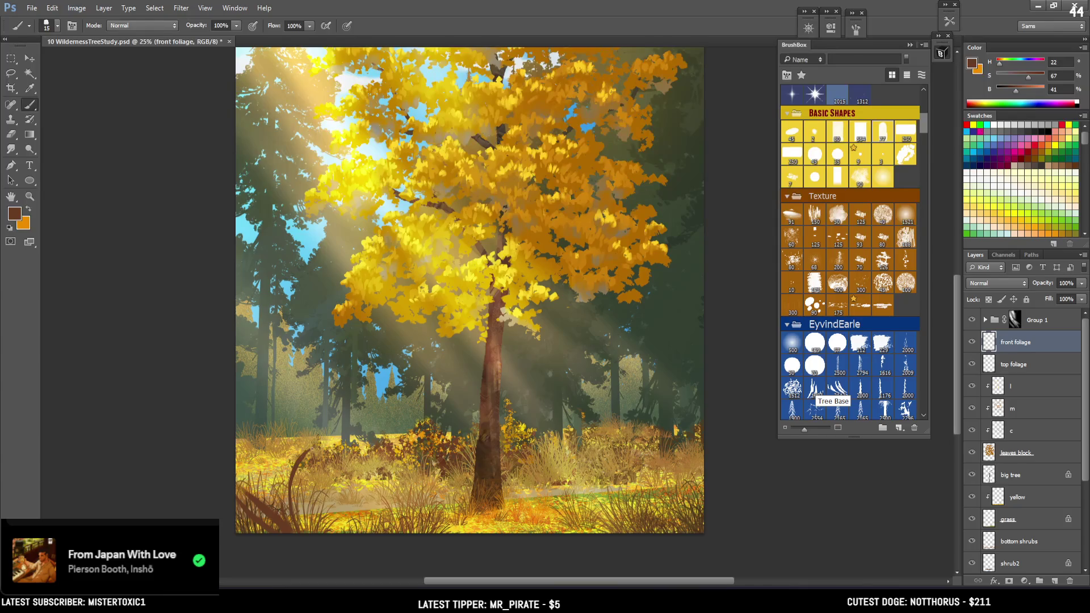
key("b")
key("e")
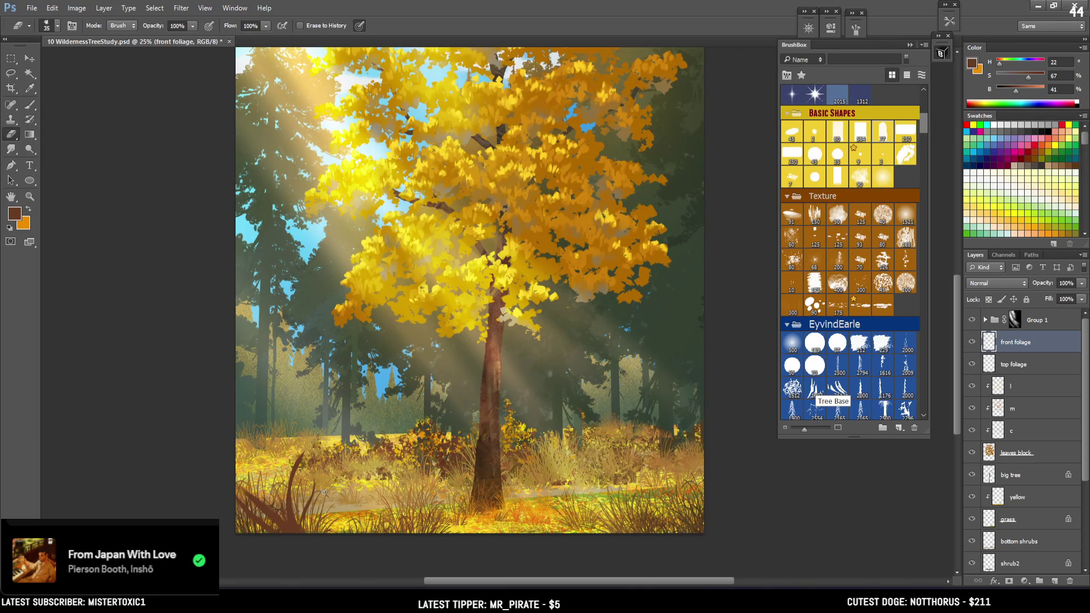
key("l")
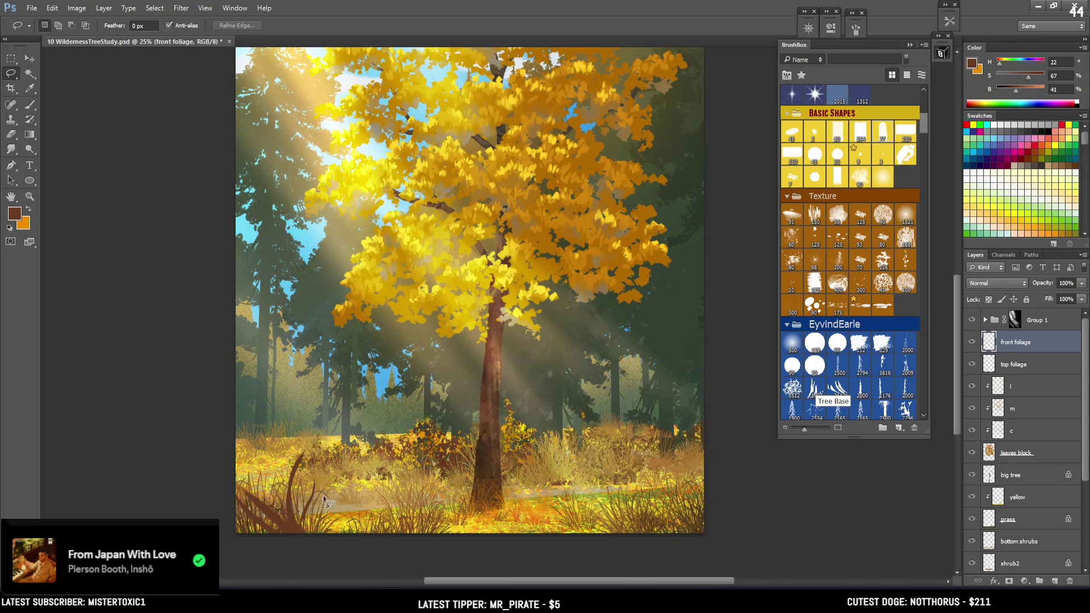
Lasso the first thin grass blade shapes, fill them dark brown, then deselect
left_click_drag(357, 484, 308, 532)
key("b")
key("]")
mouse_move(316, 519)
left_mouse_down()
mouse_move(287, 530)
mouse_move(326, 482)
mouse_move(308, 533)
mouse_move(335, 491)
left_mouse_up()
key("l")
key("b")
key("l")
mouse_move(359, 540)
left_mouse_down()
mouse_move(326, 501)
mouse_move(271, 531)
mouse_move(224, 508)
mouse_move(284, 552)
left_mouse_up()
key("b")
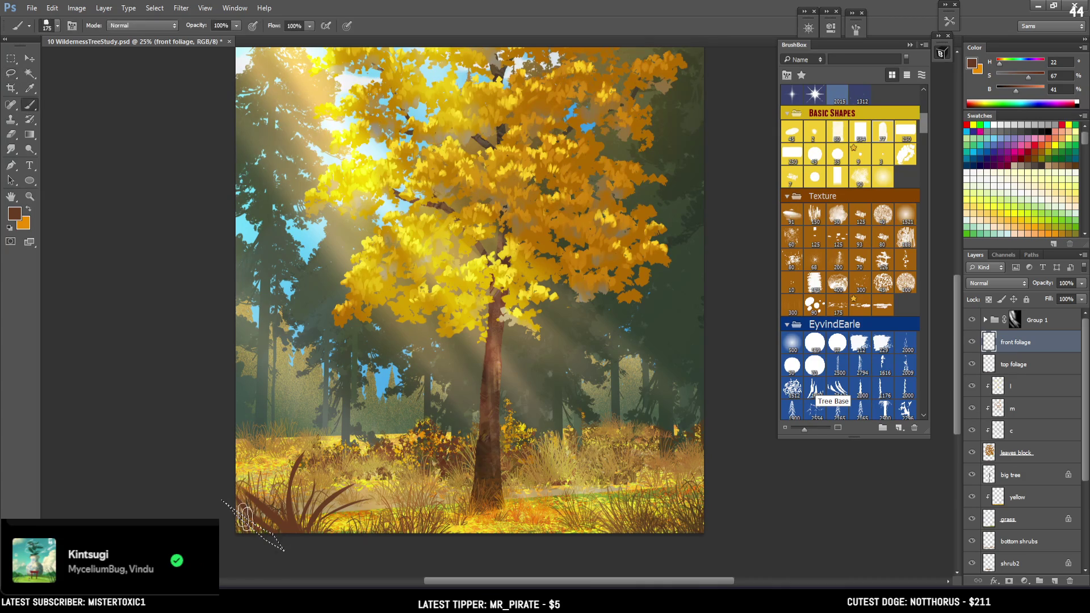
left_click_drag(239, 505, 284, 548)
key("ctrl+d")
Paint a dark grass blade in the foreground, undoing one stray stroke
key("bracketleft")
key("bracketleft")
key("bracketleft")
key("bracketright")
key("e")
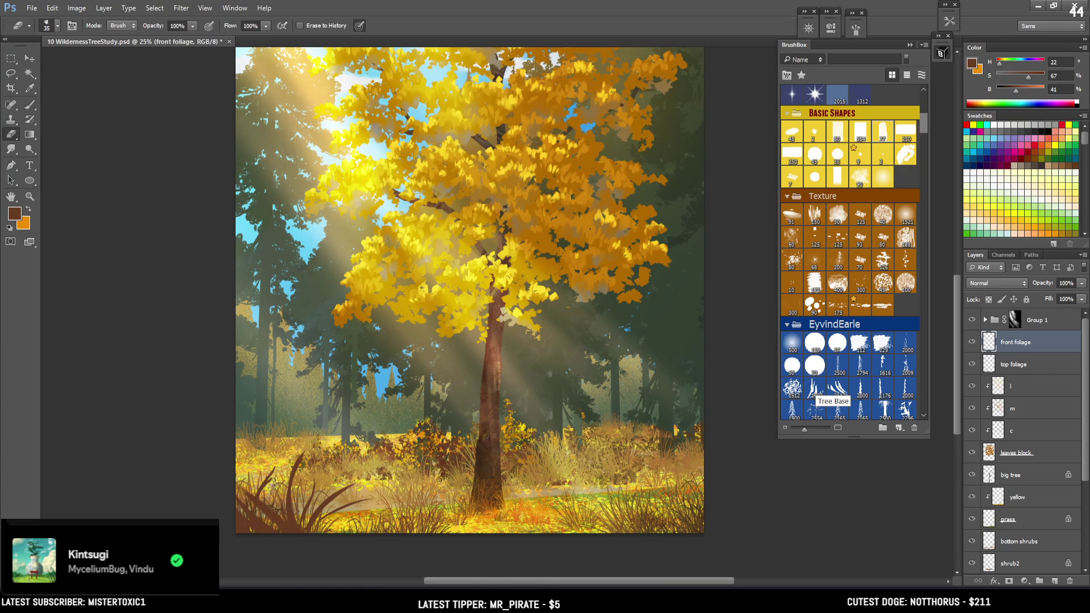
key("b")
left_click_drag(326, 530, 367, 499)
key("ctrl+z")
key("bracketleft")
left_click_drag(390, 518, 362, 472)
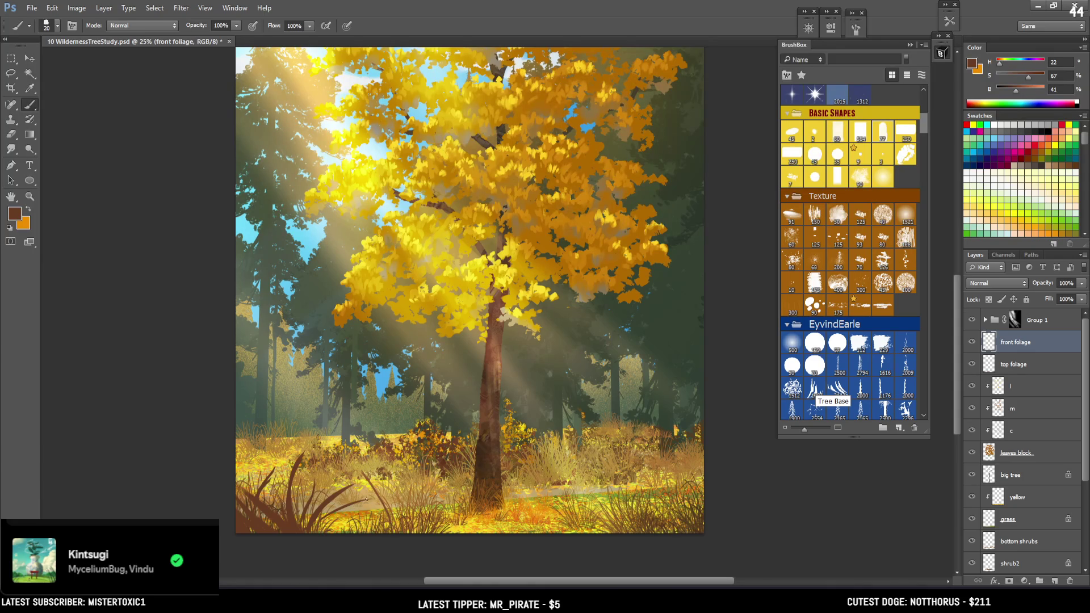
Outline another slender blade and fill it brown with an enlarged brush
key("l")
mouse_move(382, 501)
left_mouse_down()
mouse_move(366, 473)
mouse_move(397, 540)
mouse_move(389, 528)
left_mouse_up()
key("b")
key("bracketright")
key("bracketright")
key("bracketright")
key("bracketright")
key("bracketright")
key("bracketright")
mouse_move(372, 468)
left_mouse_down()
mouse_move(401, 498)
mouse_move(390, 523)
mouse_move(386, 497)
left_mouse_up()
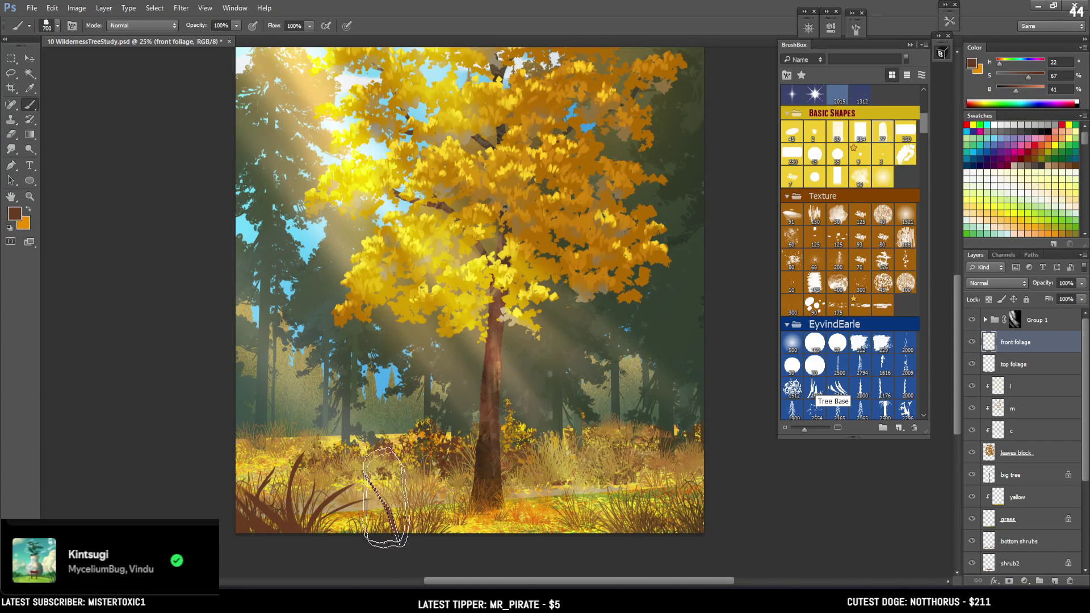
key("e")
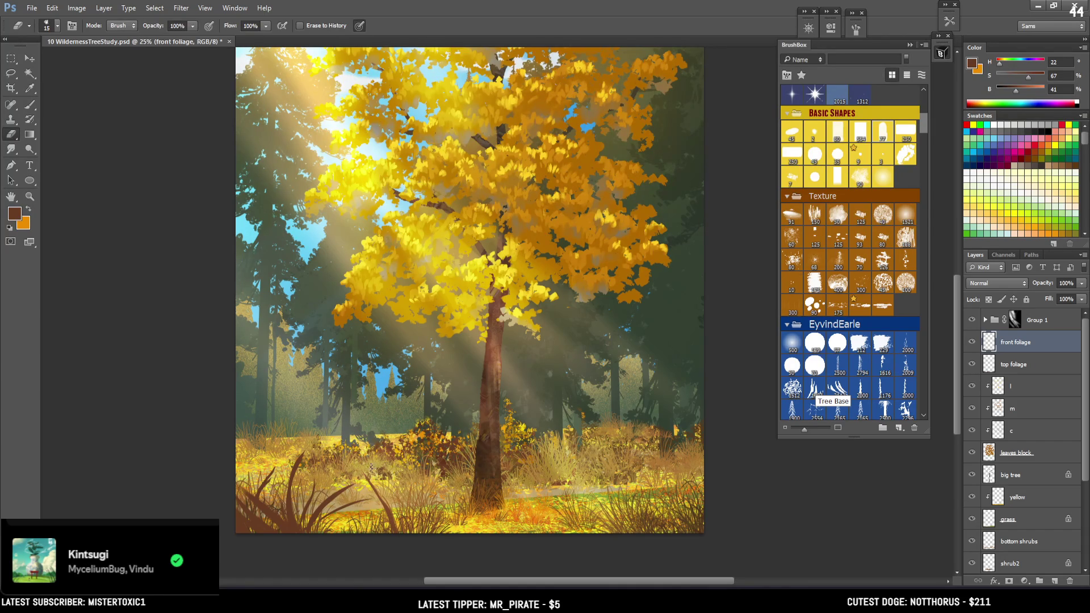
key("l")
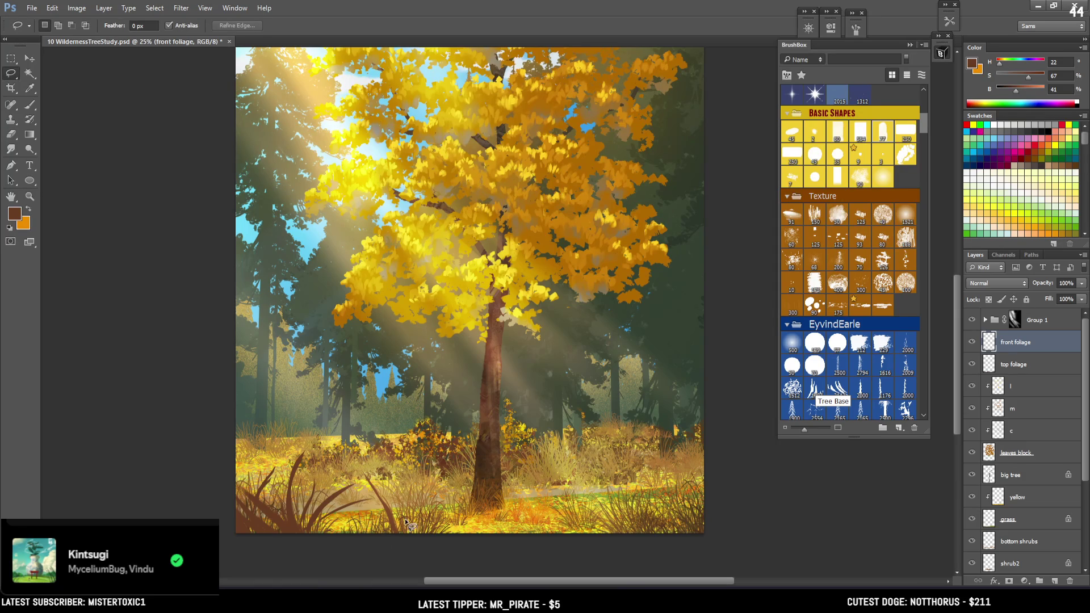
key("b")
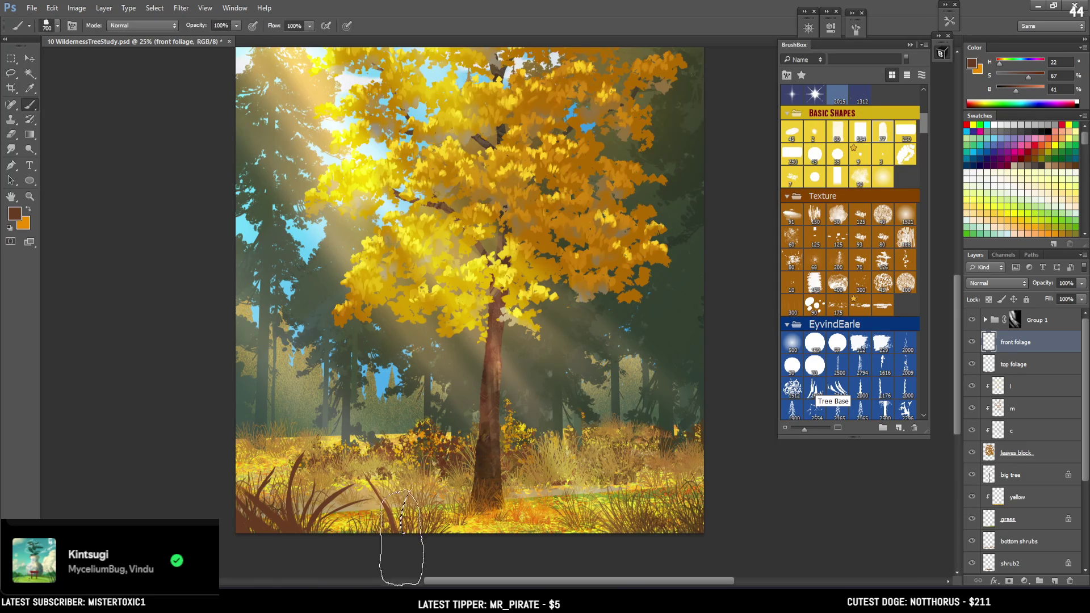
key("l")
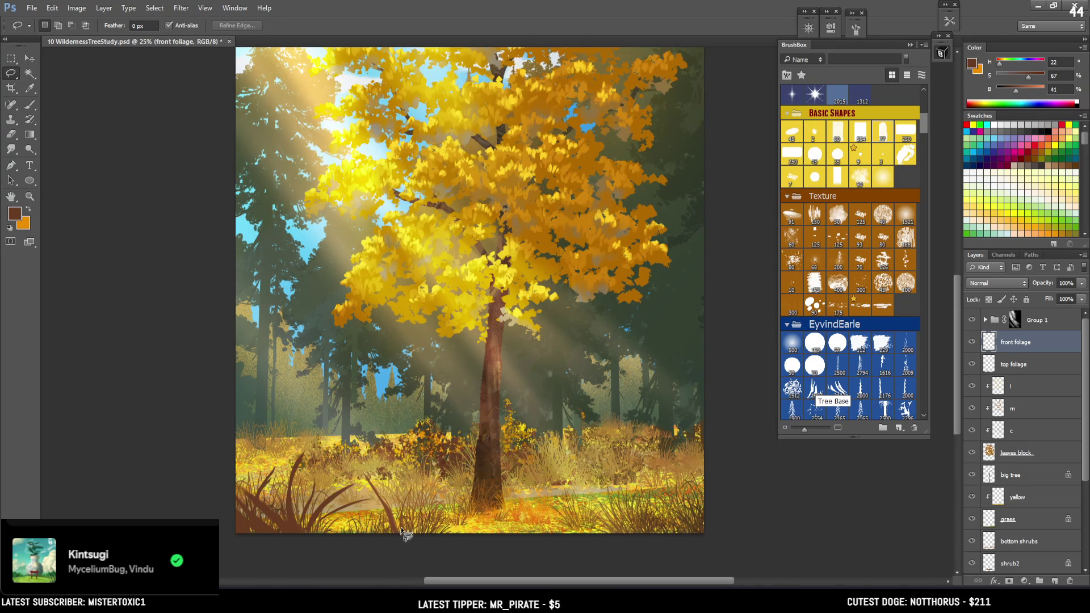
Lasso and paint more blades along the bottom edge, then deselect and zoom out
mouse_move(401, 530)
left_mouse_down()
mouse_move(415, 544)
mouse_move(440, 525)
mouse_move(402, 500)
left_mouse_up()
mouse_move(379, 537)
left_mouse_down()
mouse_move(363, 522)
mouse_move(352, 529)
mouse_move(360, 525)
left_mouse_up()
key("b")
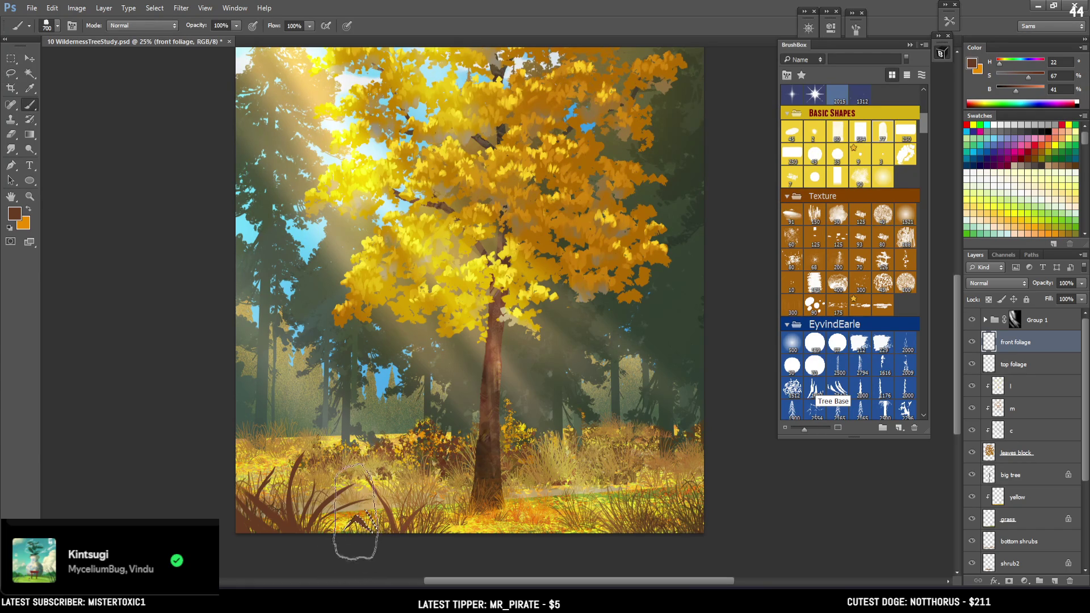
key("l")
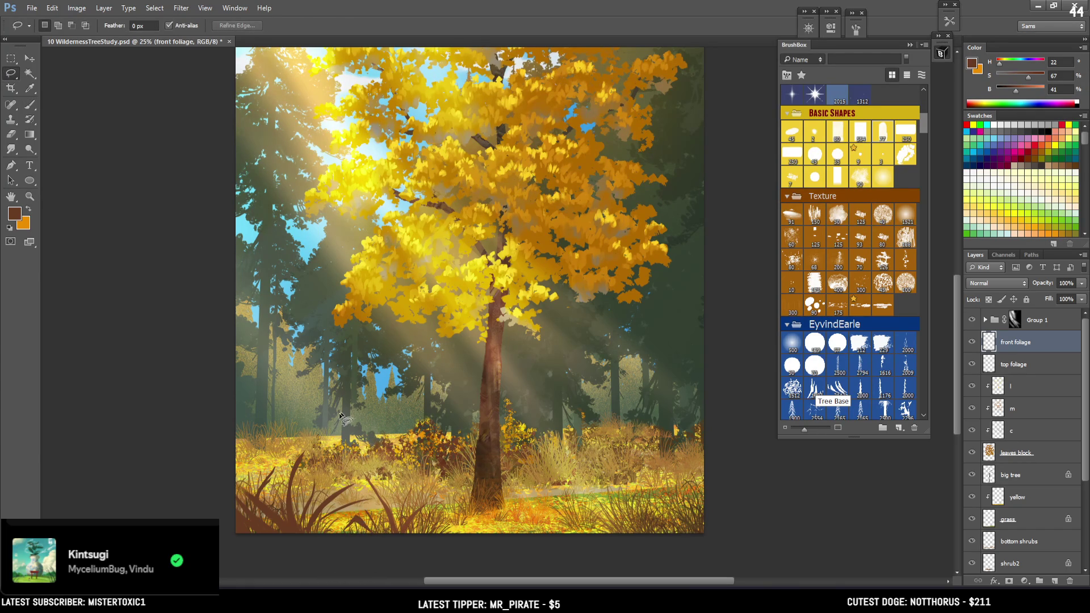
mouse_move(354, 517)
left_mouse_down()
mouse_move(333, 541)
mouse_move(357, 520)
left_mouse_up()
key("b")
key("comma")
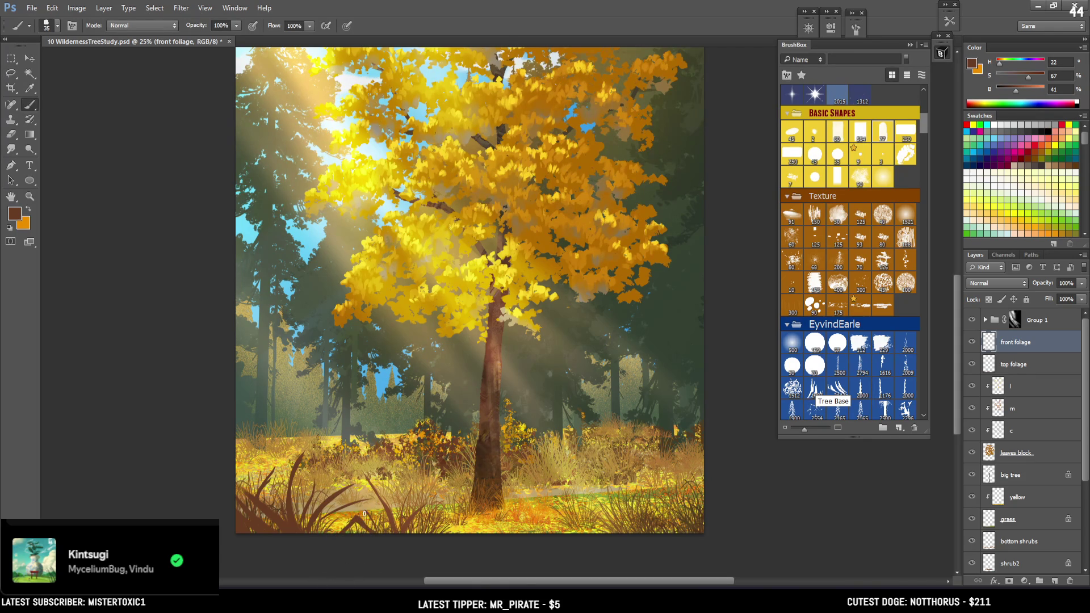
key("l")
mouse_move(325, 491)
left_mouse_down()
mouse_move(335, 533)
mouse_move(349, 495)
mouse_move(333, 536)
mouse_move(350, 489)
left_mouse_up()
key("b")
key("ctrl+d")
key("ctrl+minus")
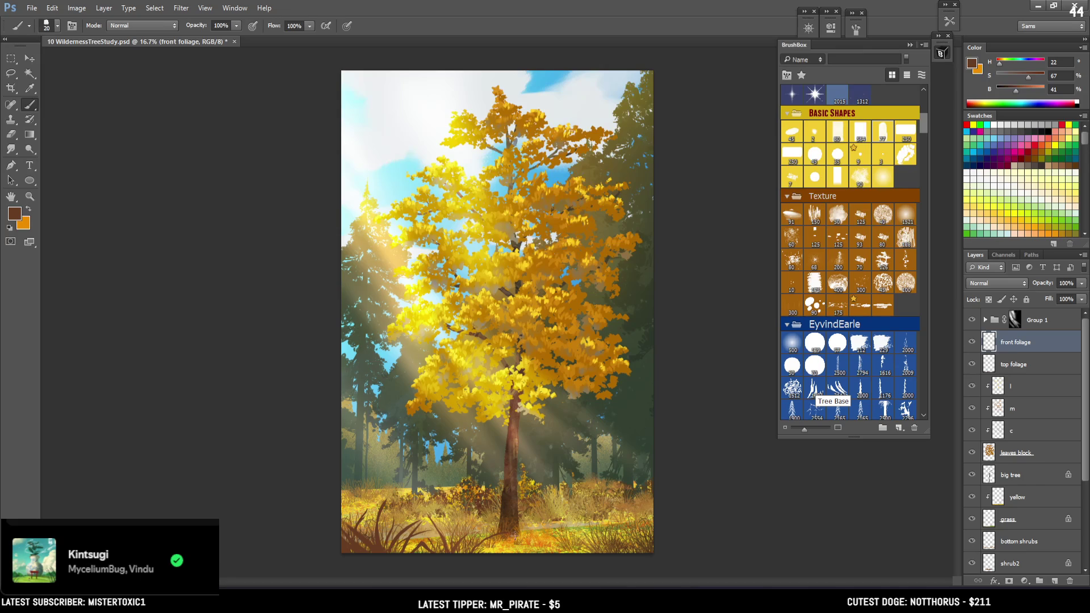
Zoom back in and work along the foreground grass at the bottom edge
key("ctrl+plus")
mouse_move(570, 472)
left_mouse_down()
mouse_move(431, 402)
mouse_move(433, 425)
left_mouse_up()
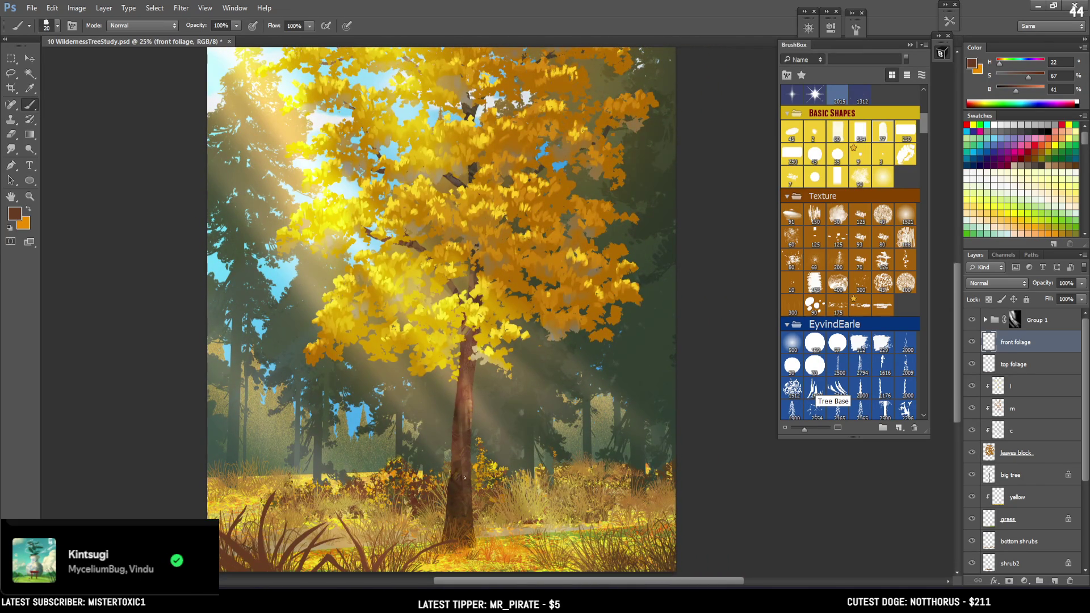
key("e")
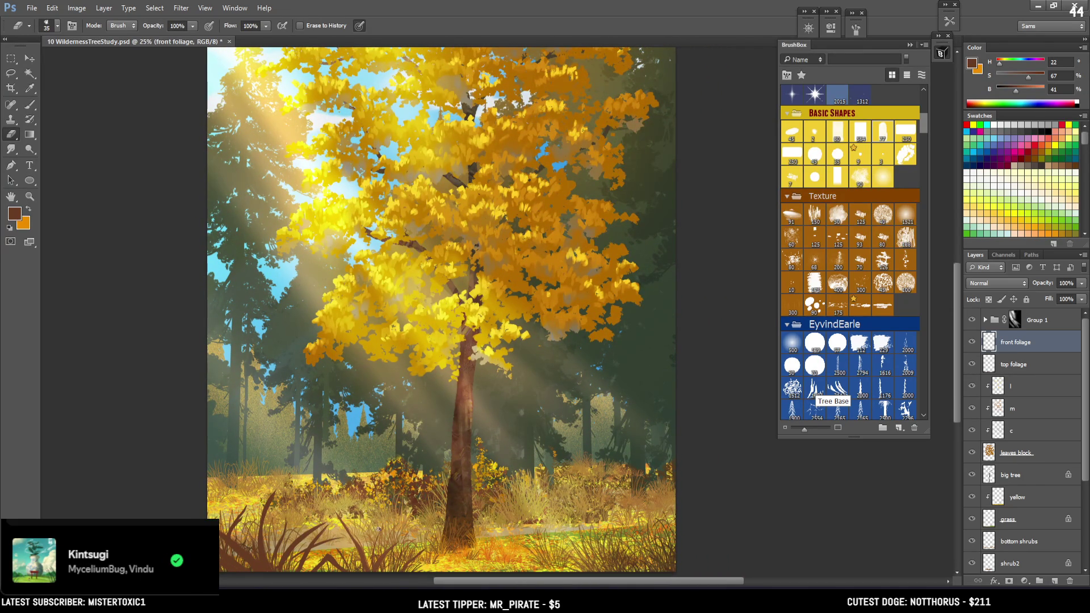
key("l")
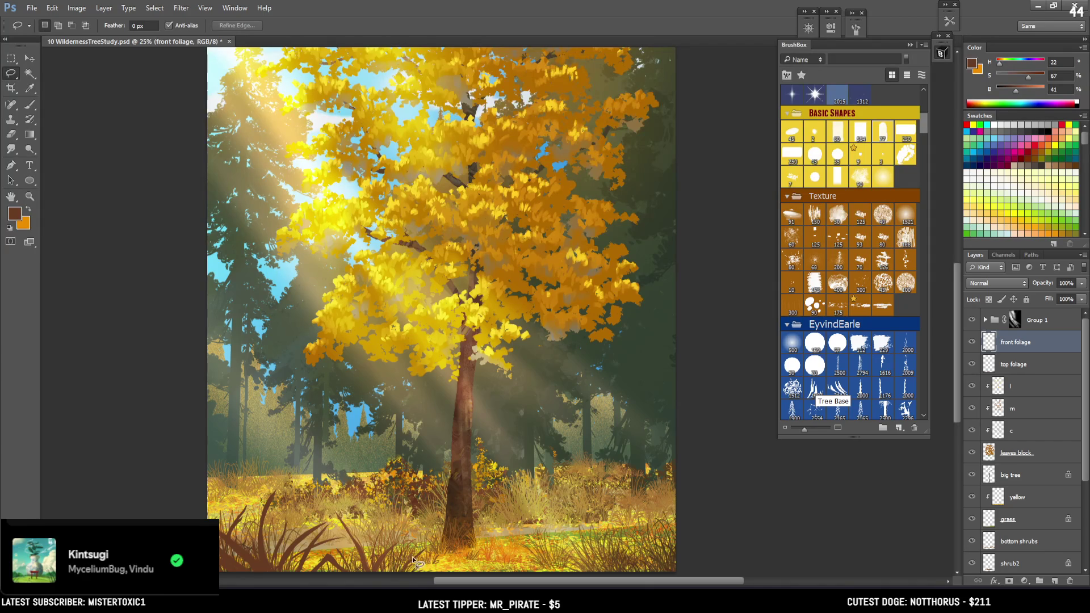
key("b")
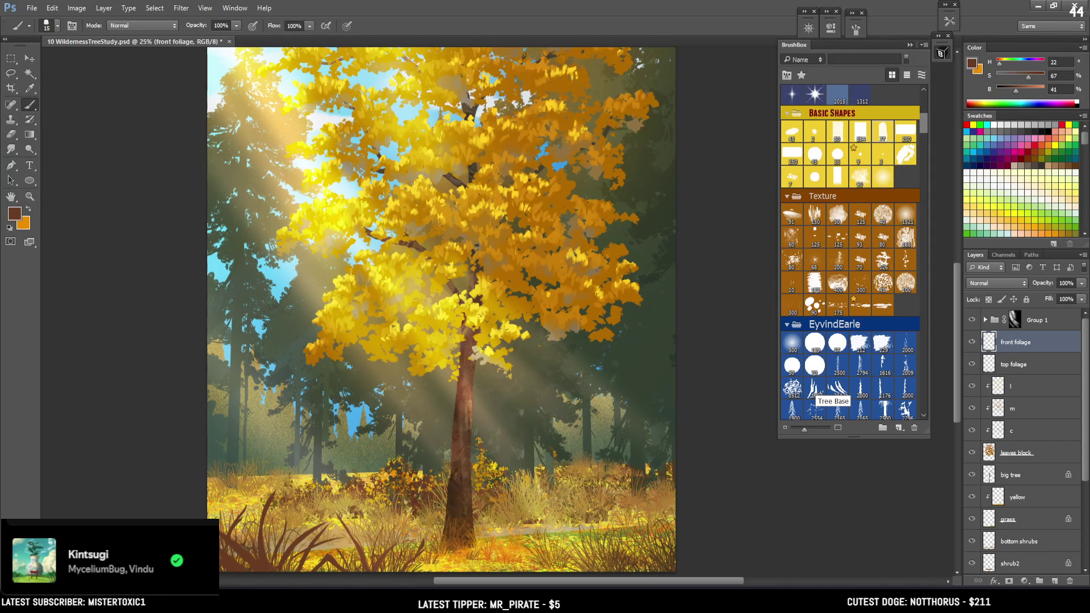
scroll(419, 560, "left", 5)
left_click_drag(426, 585, 429, 584)
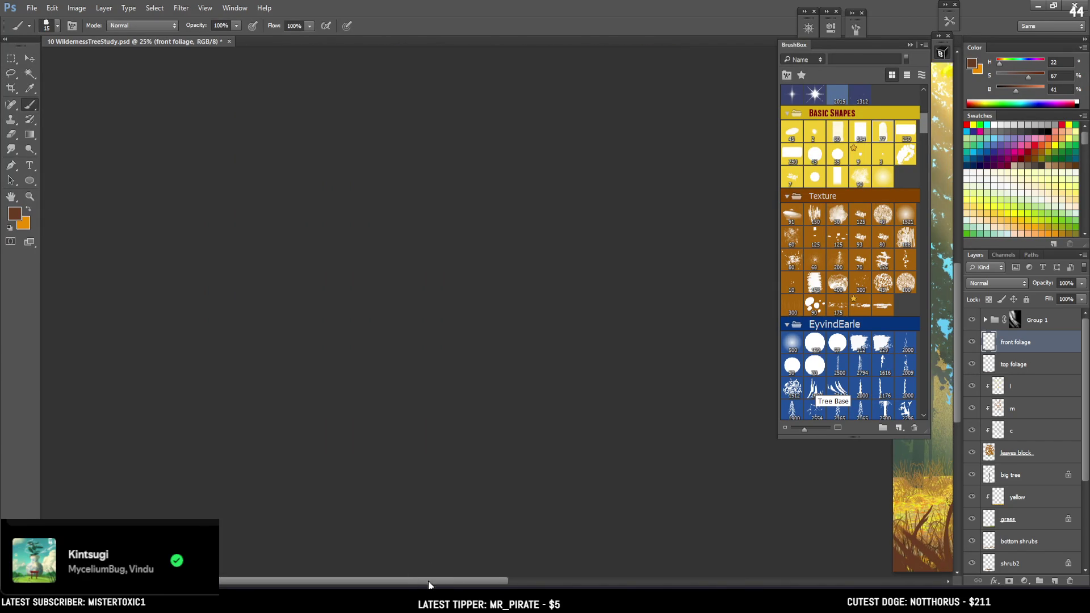
scroll(665, 564, "right", 5)
mouse_move(469, 471)
left_mouse_down()
mouse_move(421, 471)
mouse_move(484, 472)
mouse_move(467, 499)
left_mouse_up()
Lasso two more blades near the bottom edge and fill them dark brown
key("l")
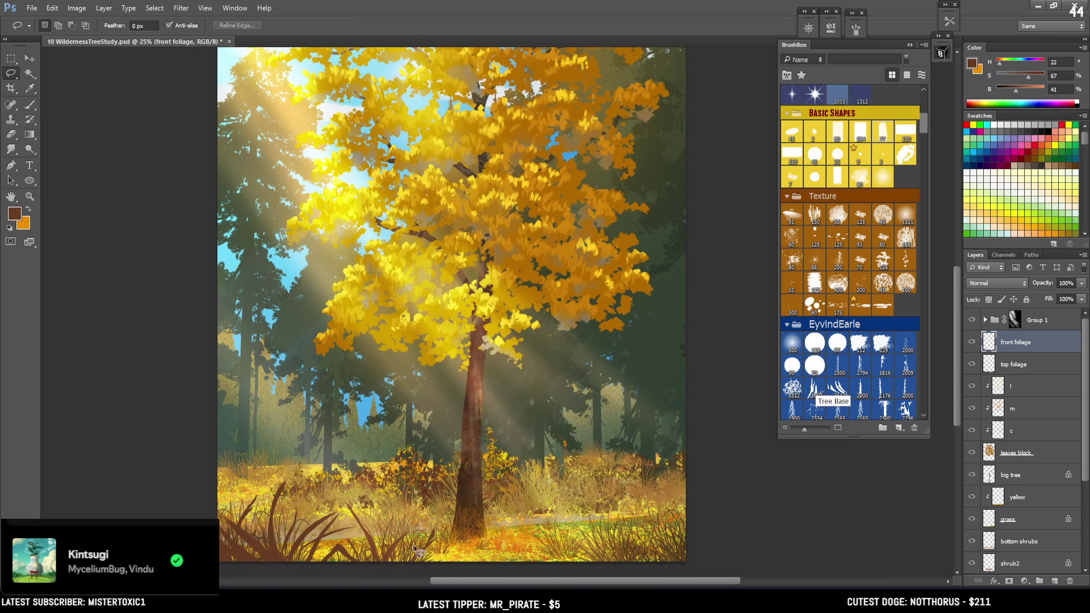
mouse_move(424, 562)
left_mouse_down()
mouse_move(417, 570)
mouse_move(451, 545)
mouse_move(415, 563)
left_mouse_up()
key("b")
key("l")
left_click_drag(446, 558, 423, 567)
key("b")
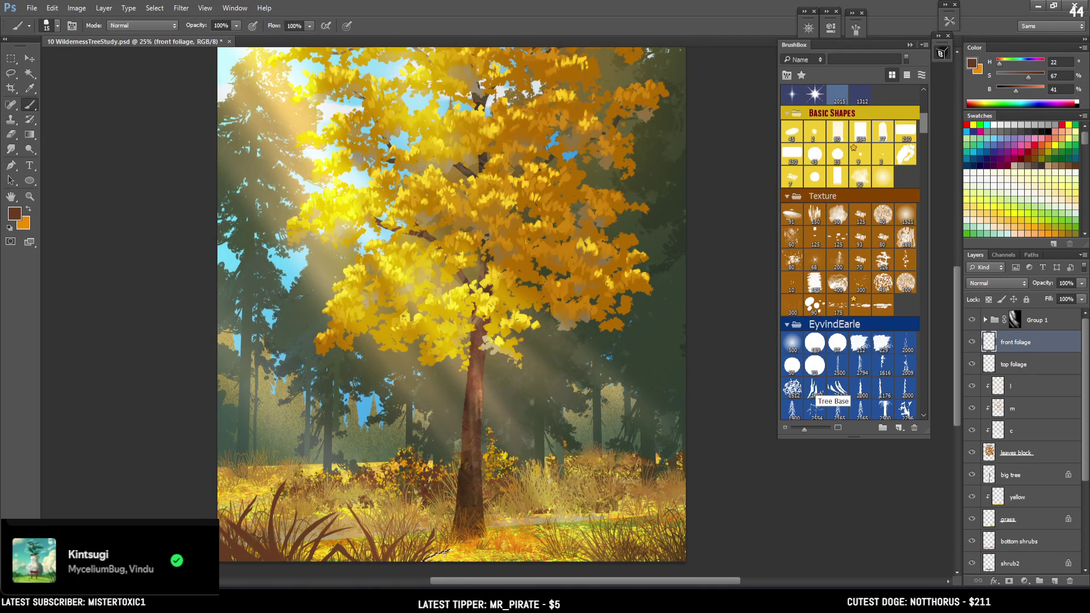
key("bracketright")
left_click_drag(430, 515, 426, 503)
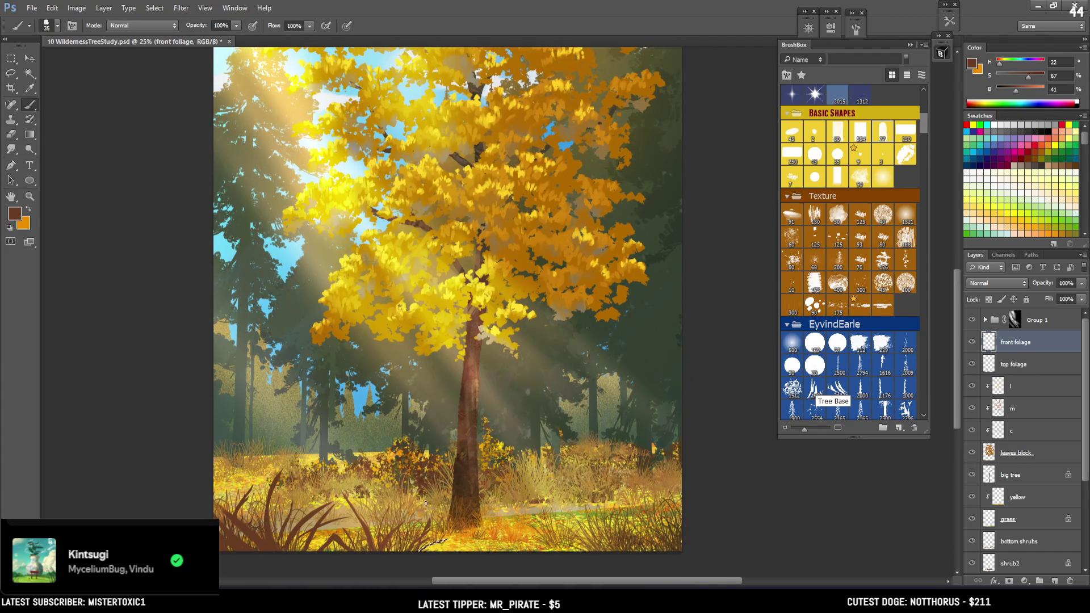